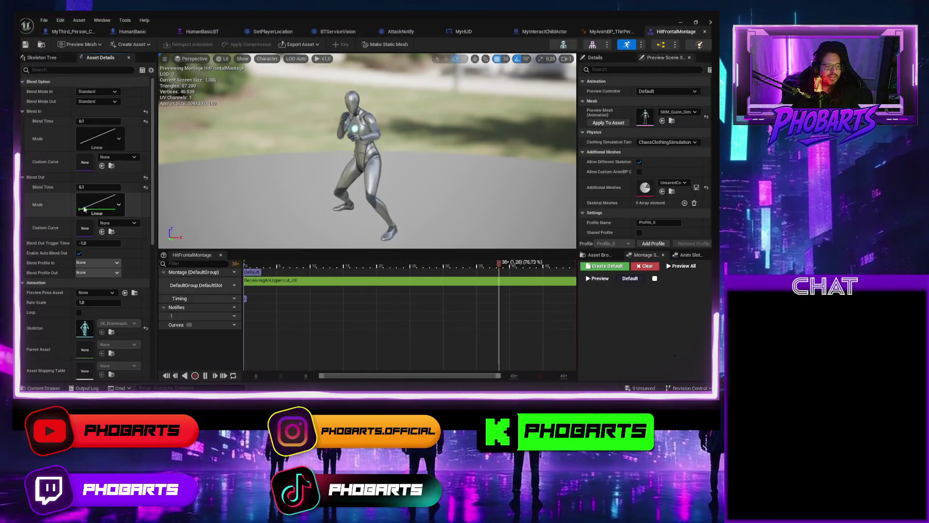
Change HitFrontalMontage's blend-out time from 0.1 to 0.6 and save the montage
left_click(86, 188)
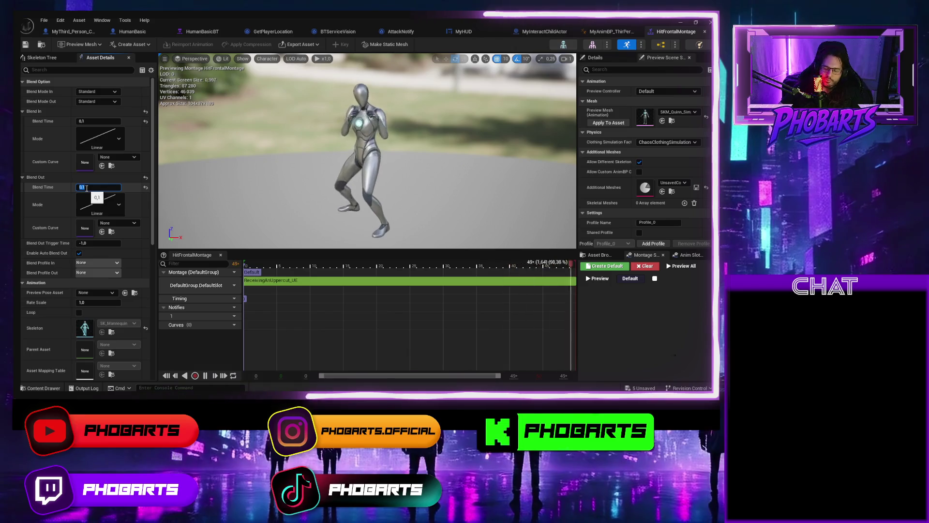
type("0,6")
key("Return")
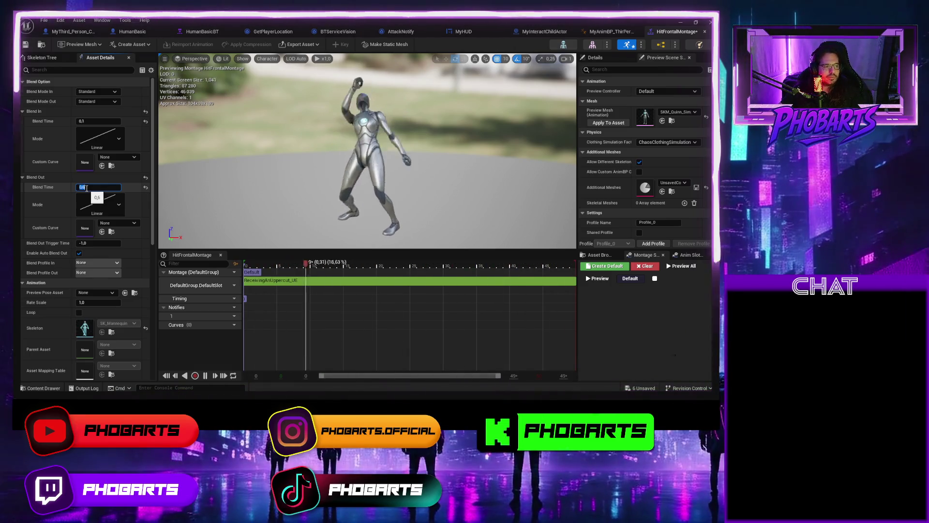
key("ctrl+s")
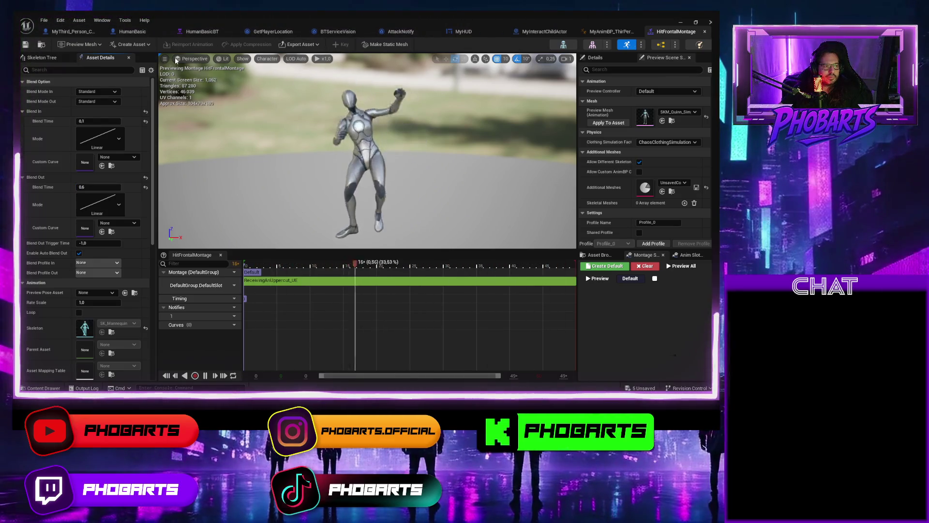
left_click(680, 23)
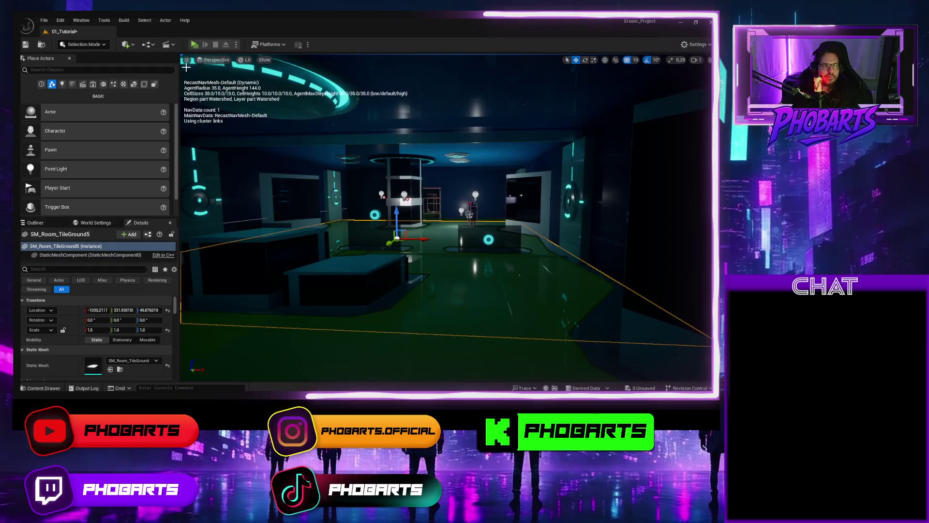
key("alt+p")
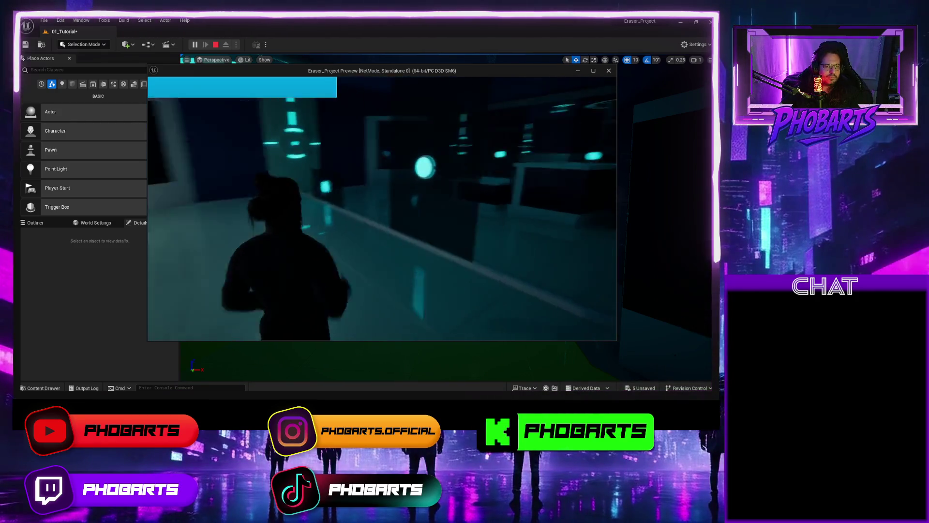
key("Escape")
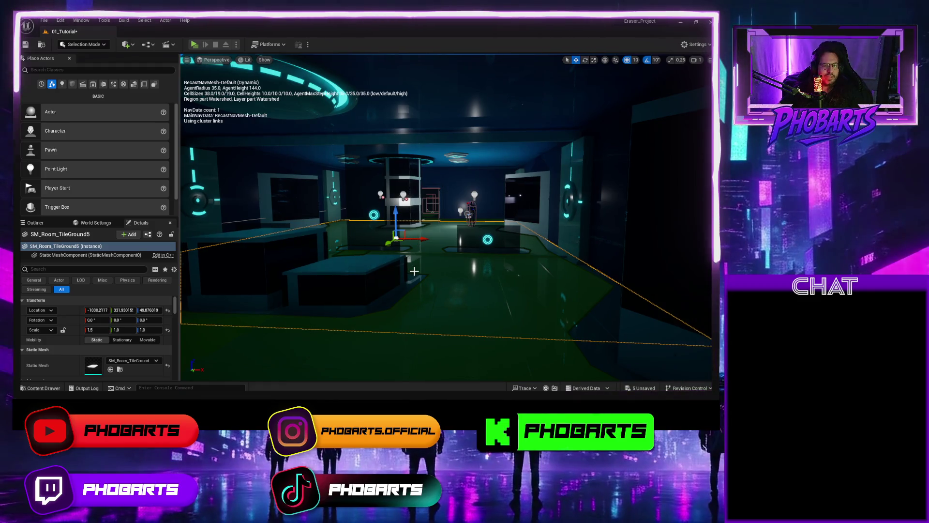
key("ctrl+space")
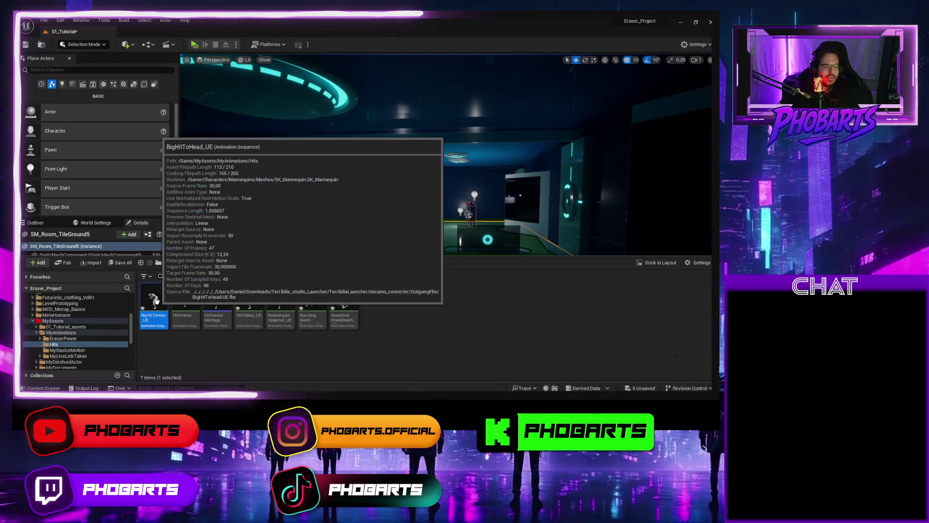
Preview BigHitToHead_UE, then open HitToBody_UE from the Hits folder in the animation editor
double_click(154, 303)
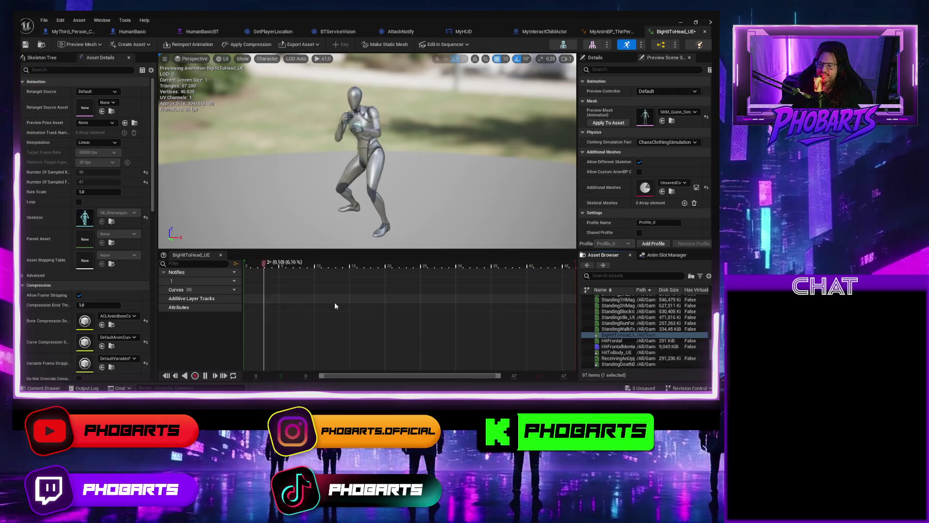
key("ctrl+space")
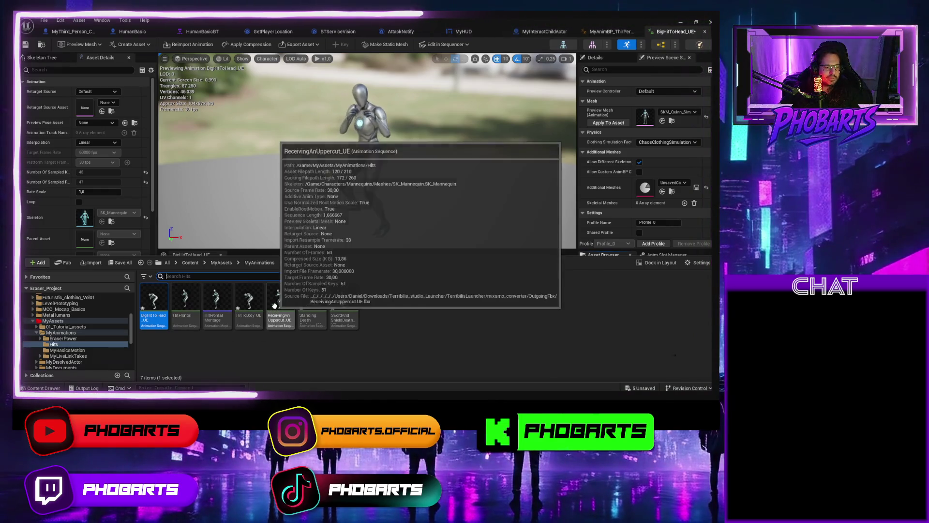
double_click(249, 298)
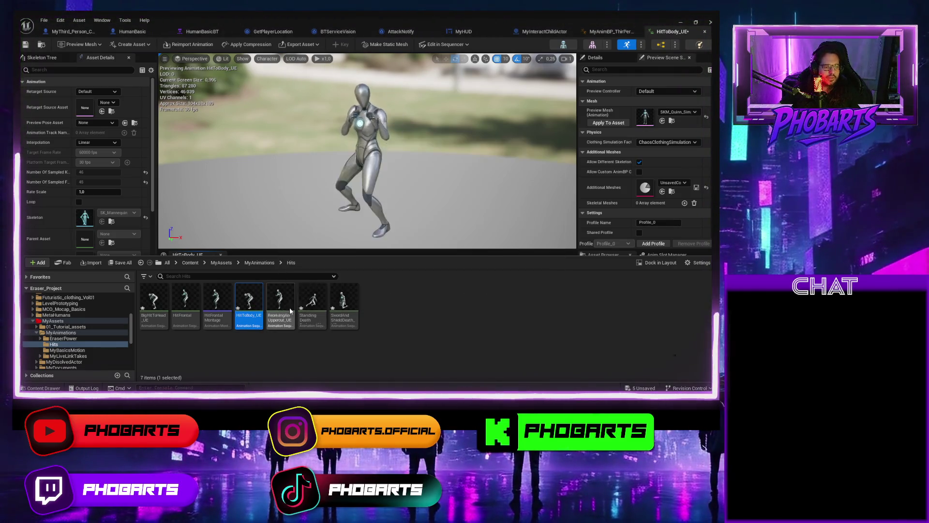
mouse_move(326, 305)
left_click(154, 302)
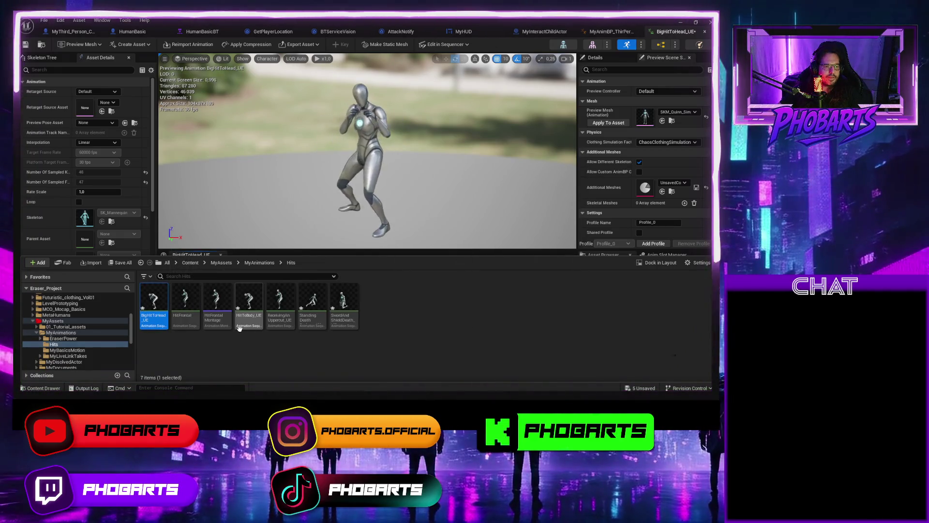
left_click(248, 305)
mouse_move(253, 298)
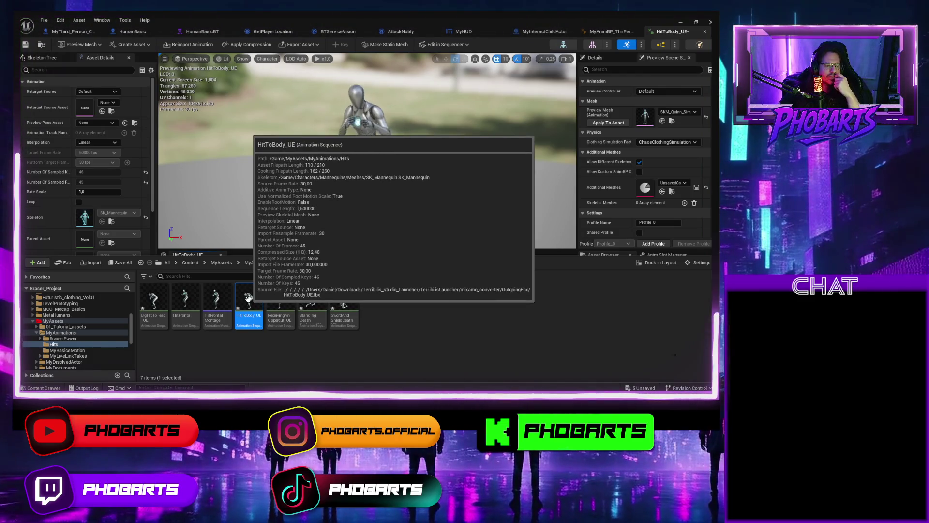
Create an AnimMontage named HitPorDetras from HitToBody_UE and open it for editing
right_click(248, 299)
mouse_move(297, 90)
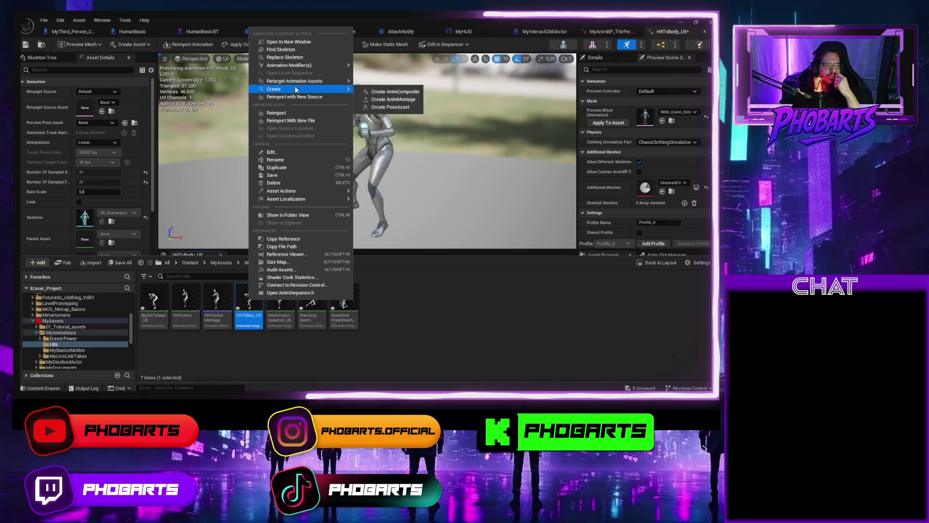
left_click(391, 100)
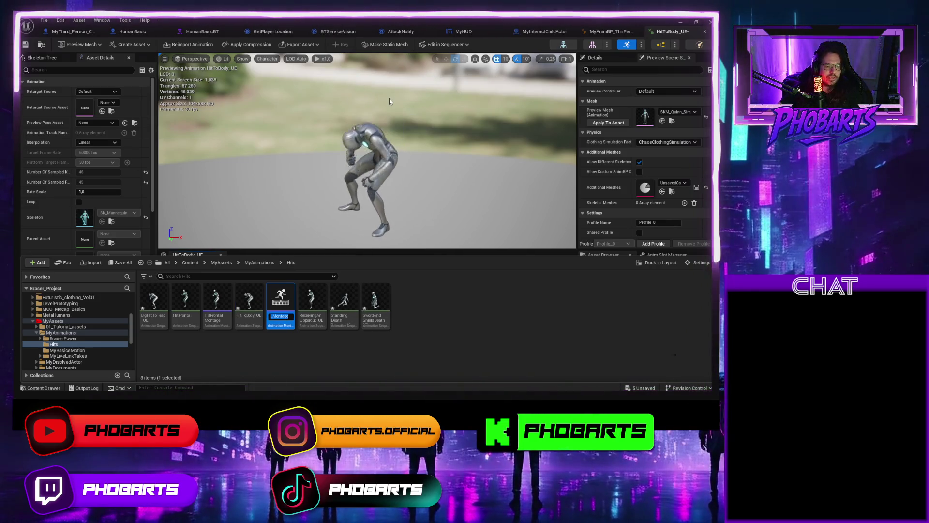
type("Hit")
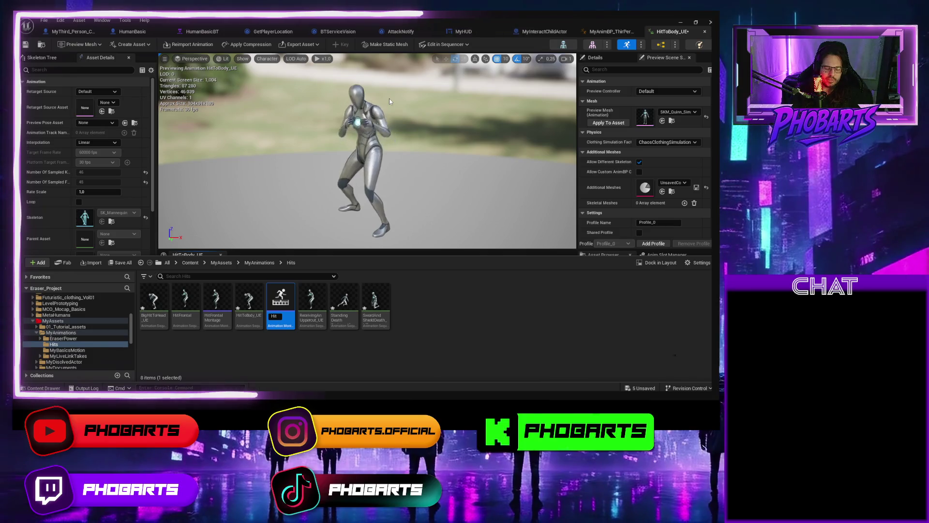
type("PorDe")
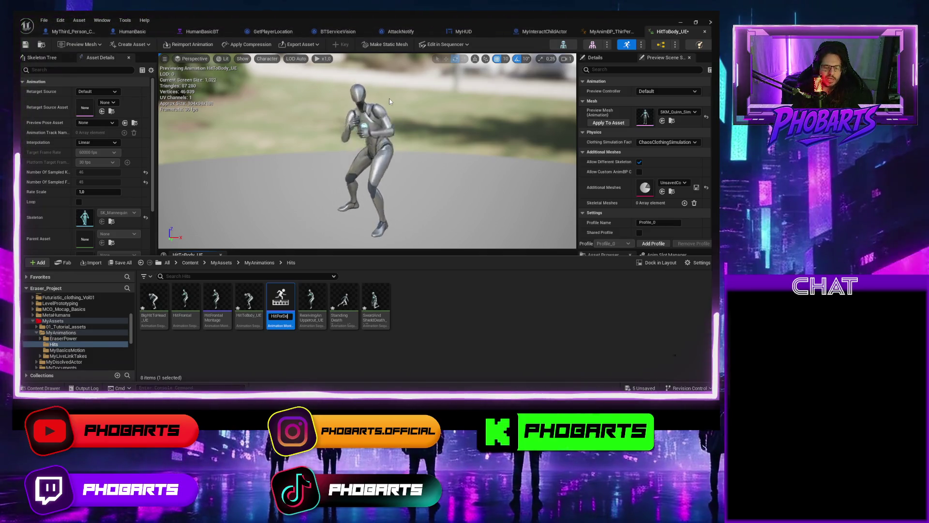
type("tras")
key("Return")
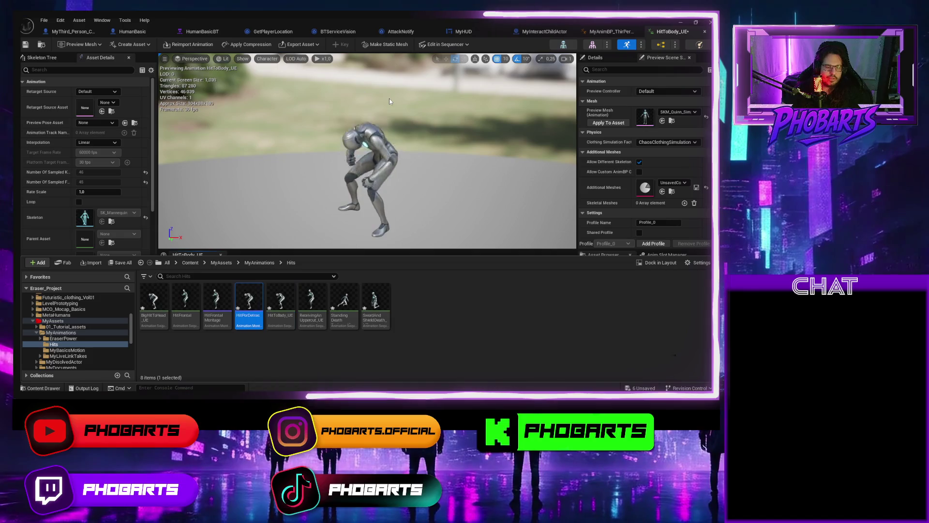
double_click(255, 305)
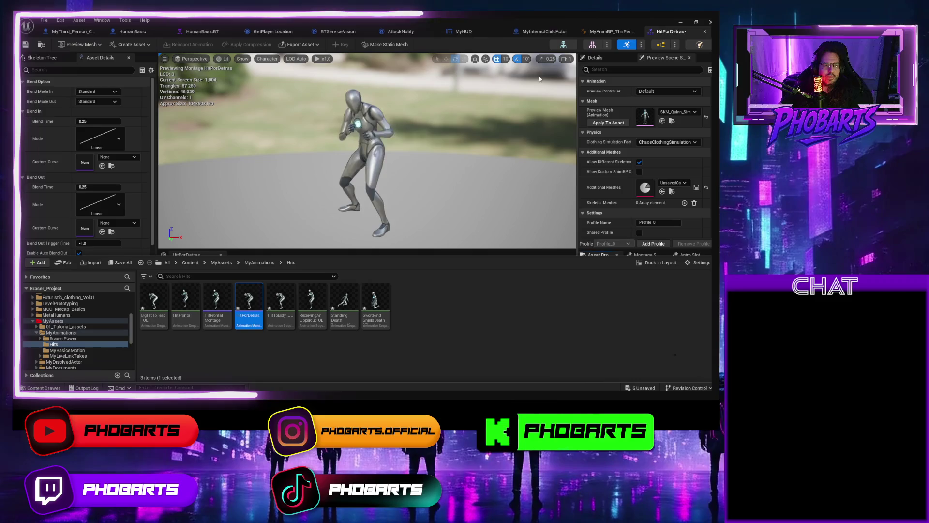
Leave HitPorDetras on DefaultGroup.DefaultSlot, save it, and switch to MyAnimBP_ThirdPerson's AnimGraph
left_click(459, 221)
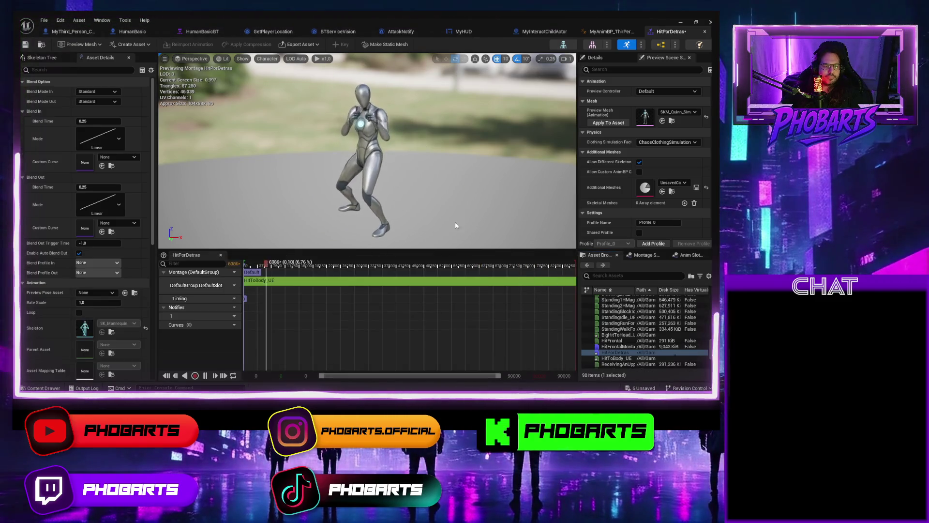
left_click(231, 285)
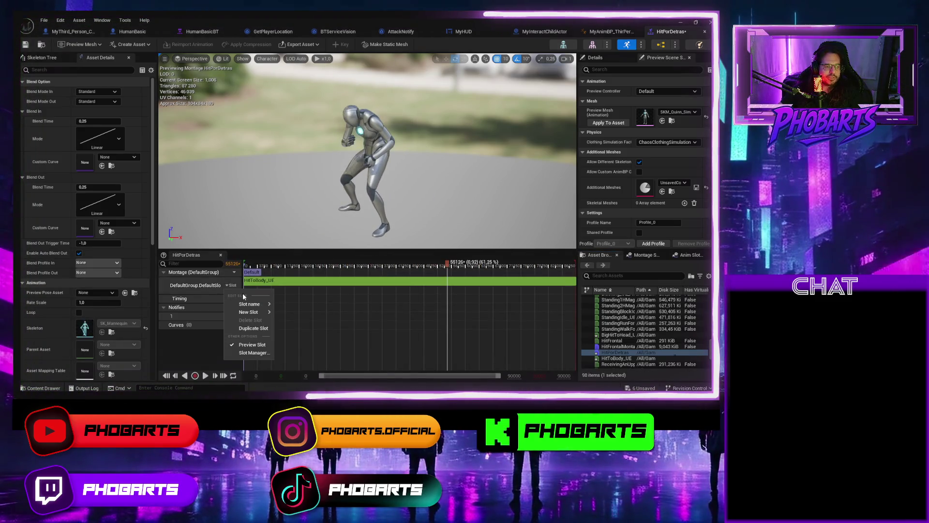
mouse_move(250, 304)
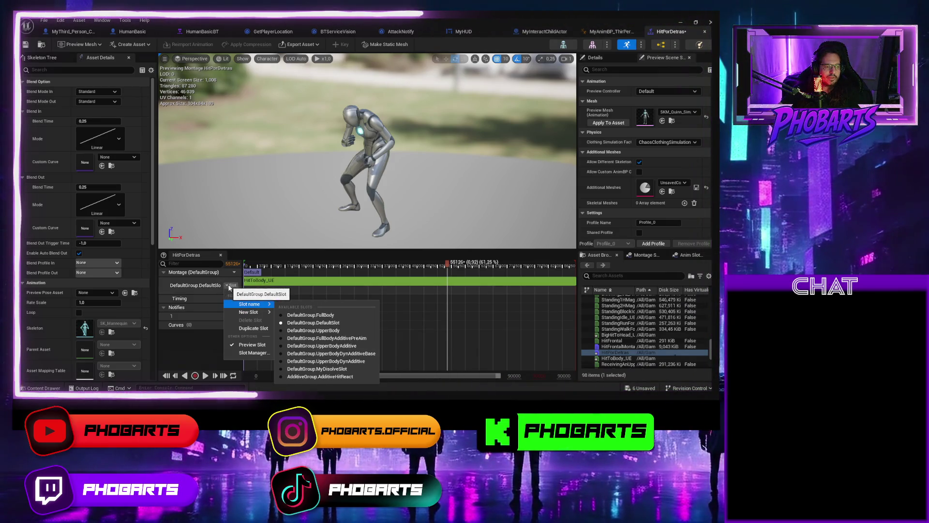
left_click(229, 287)
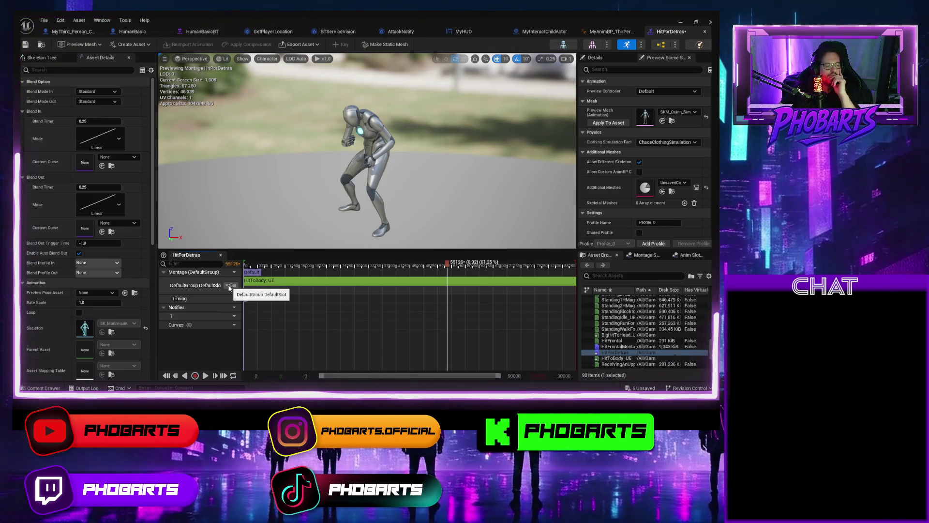
left_click(26, 44)
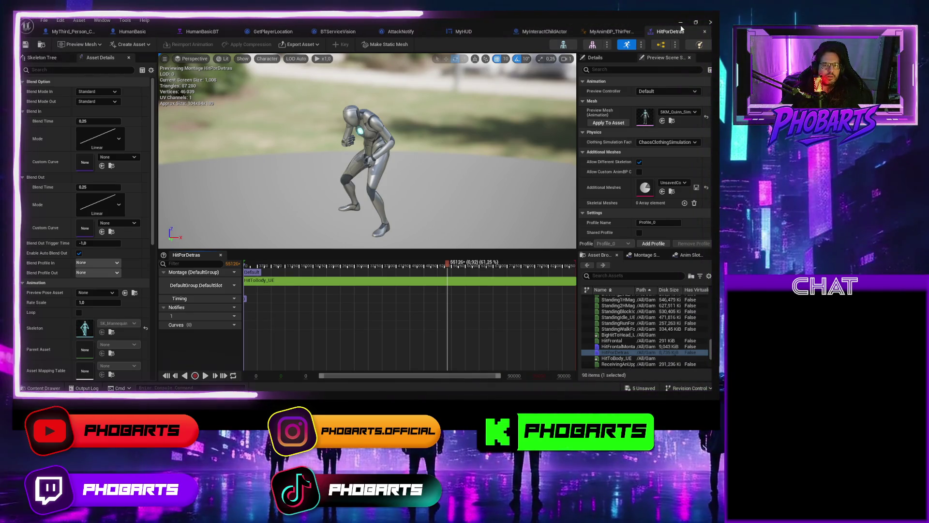
left_click(610, 32)
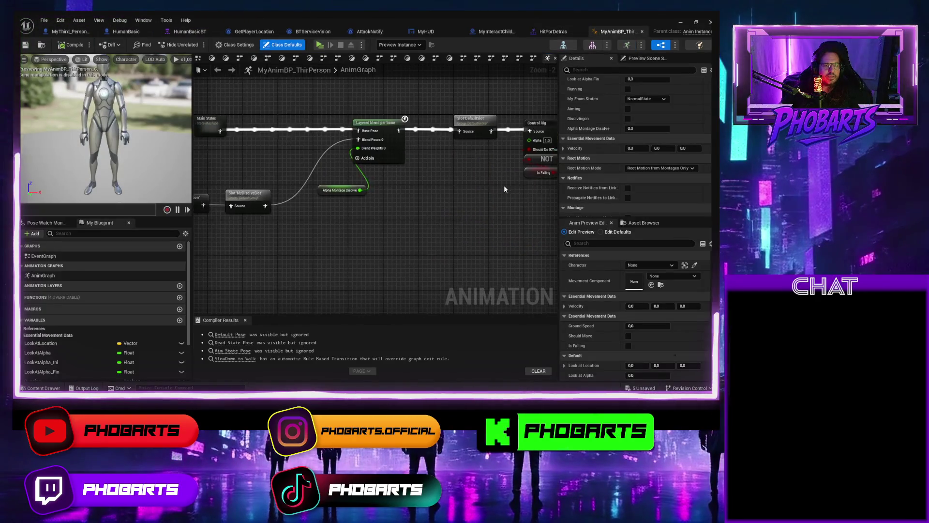
Inspect the MyDisolveSlot slot node's settings in the AnimGraph, then return to HitPorDetras
mouse_move(375, 195)
left_mouse_down()
mouse_move(501, 205)
mouse_move(422, 187)
mouse_move(448, 183)
mouse_move(430, 176)
left_mouse_up()
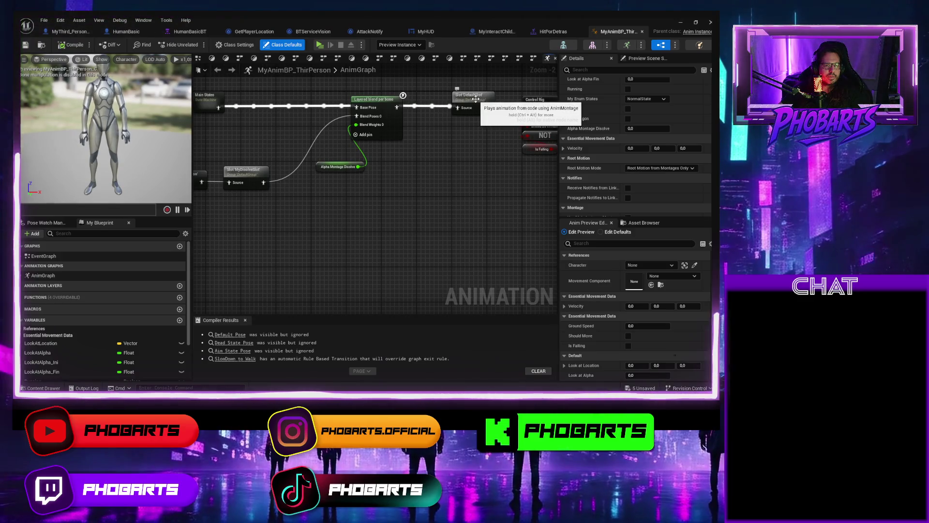
left_click_drag(437, 156, 468, 148)
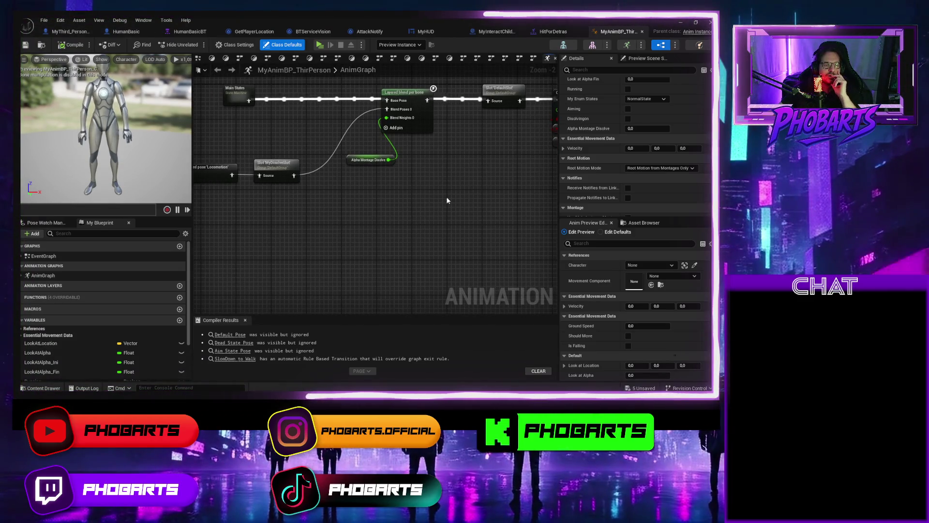
left_click(298, 173)
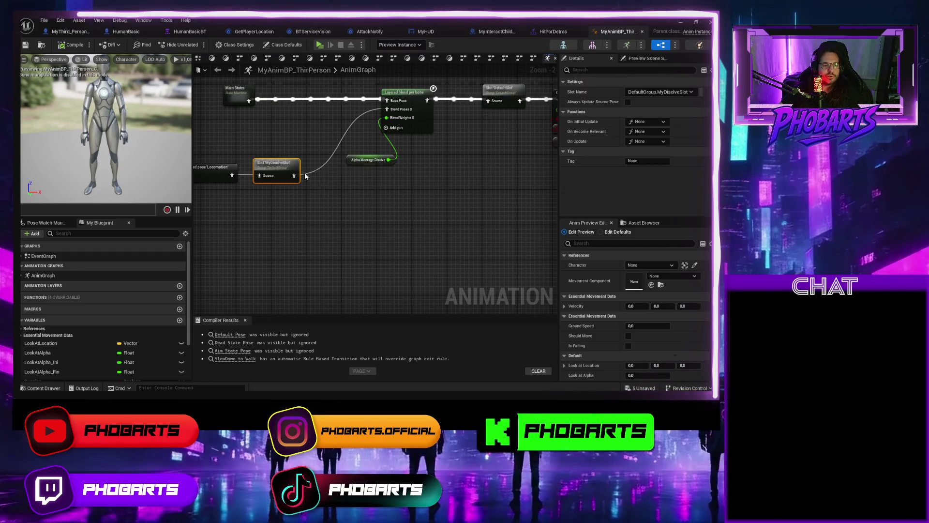
left_click(350, 193)
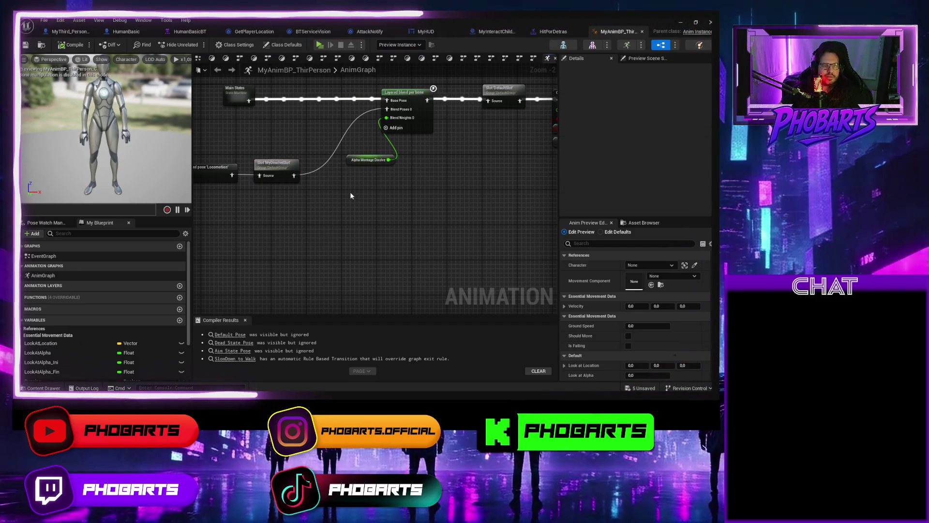
key("ctrl+space")
key("ctrl+space")
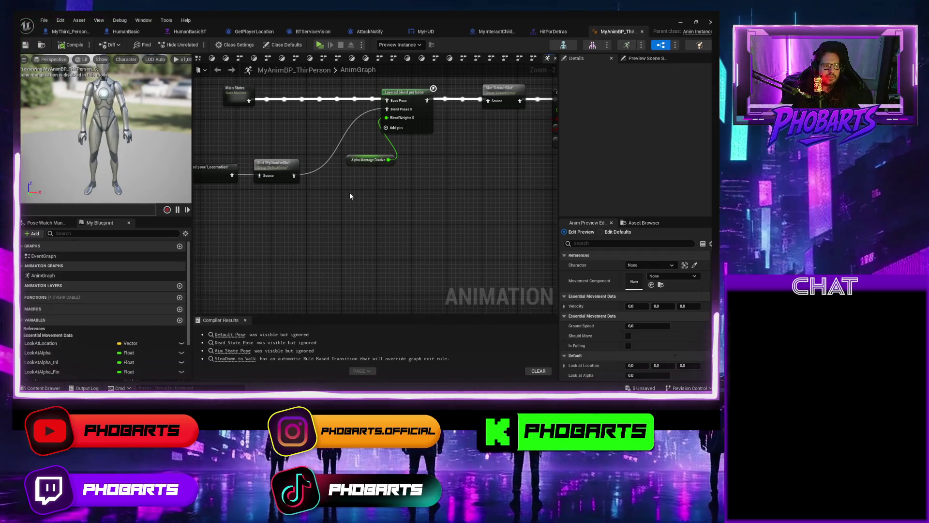
left_click(556, 34)
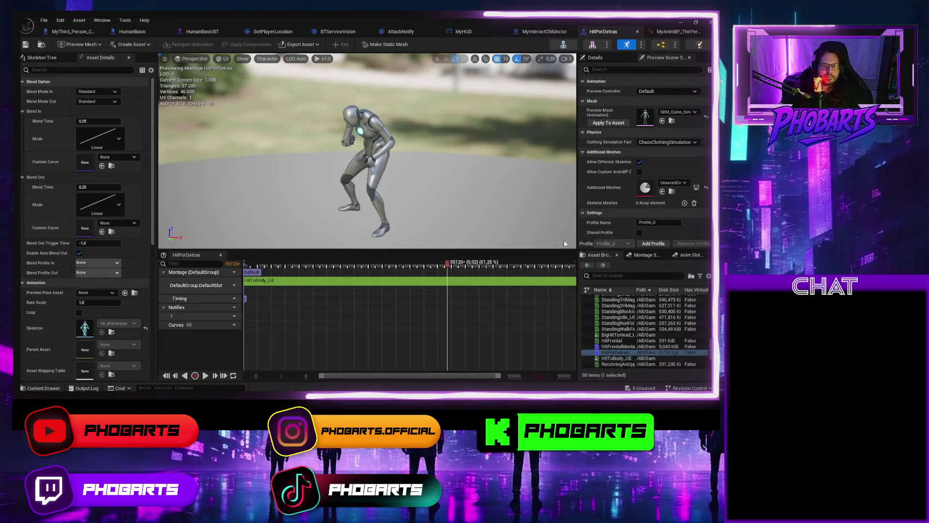
Add a new slot named MyHitSlot in the Anim Slot Manager
scroll(629, 303, "up", 3)
left_click(647, 255)
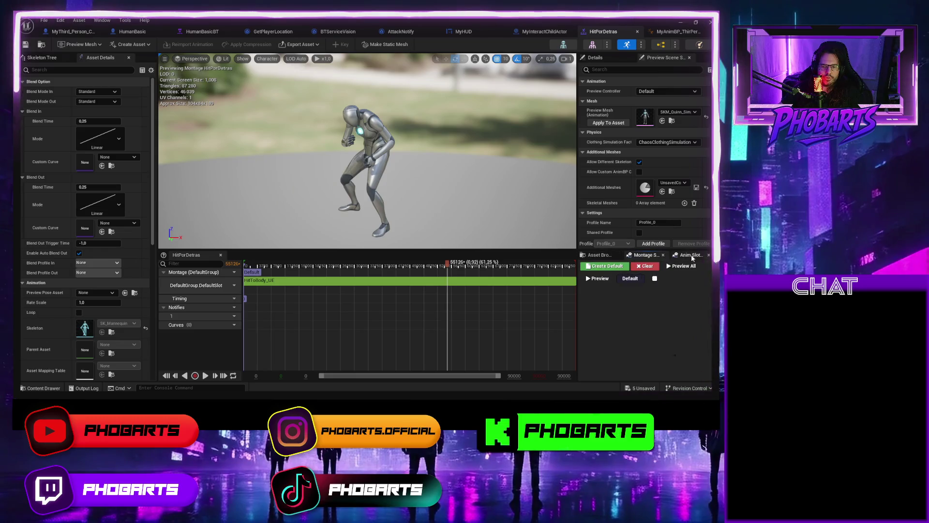
left_click(690, 255)
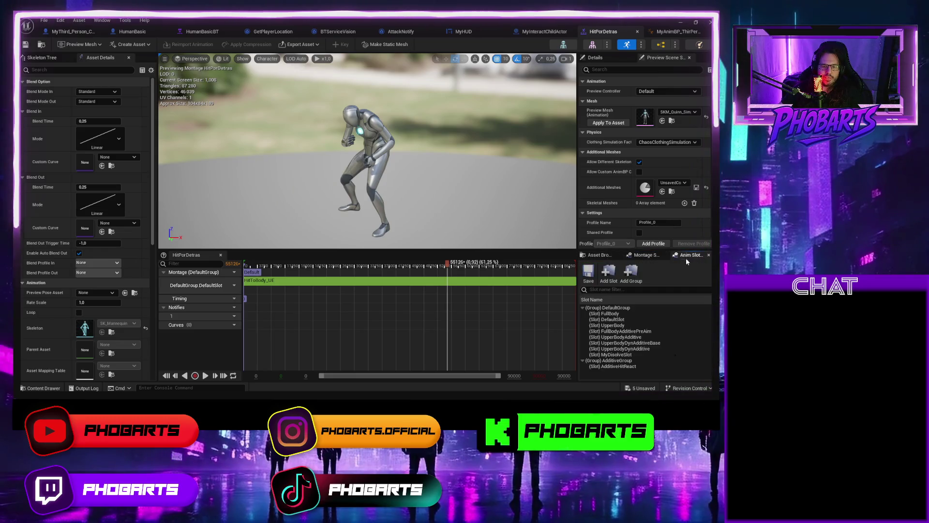
left_click(609, 274)
type("MyHitS")
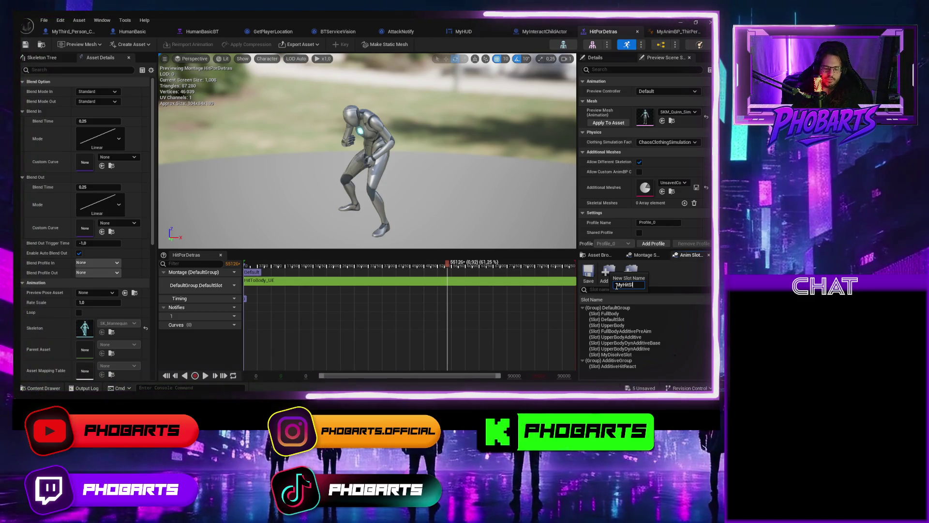
type("lot")
key("Return")
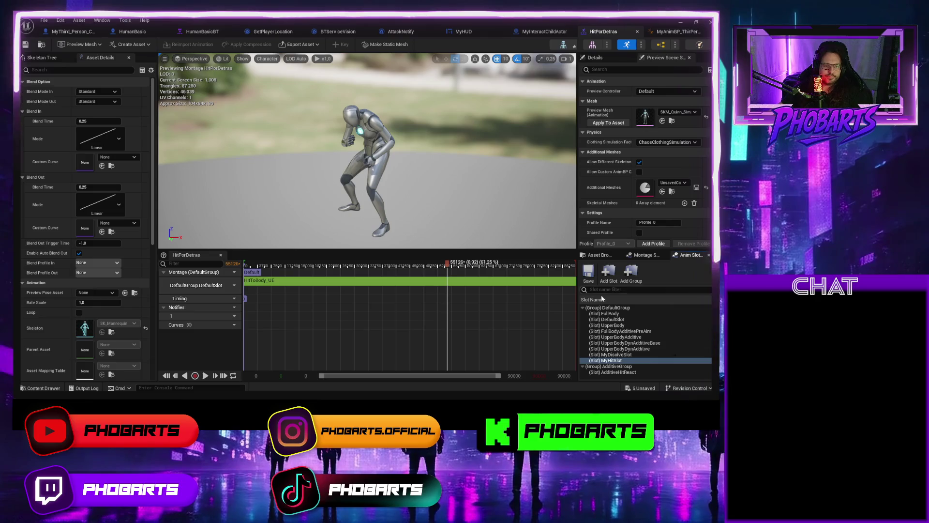
Assign the montage track to DefaultGroup.MyHitSlot and save HitPorDetras
mouse_move(250, 304)
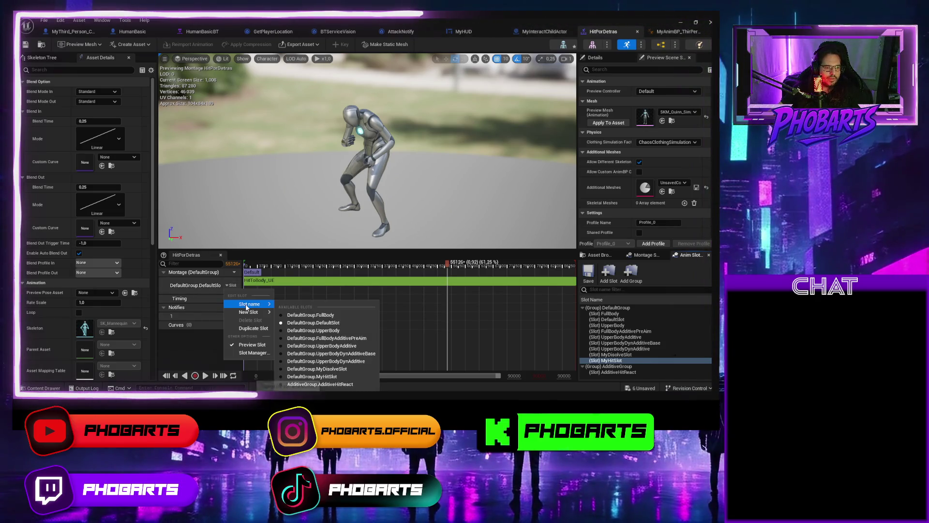
left_click(329, 376)
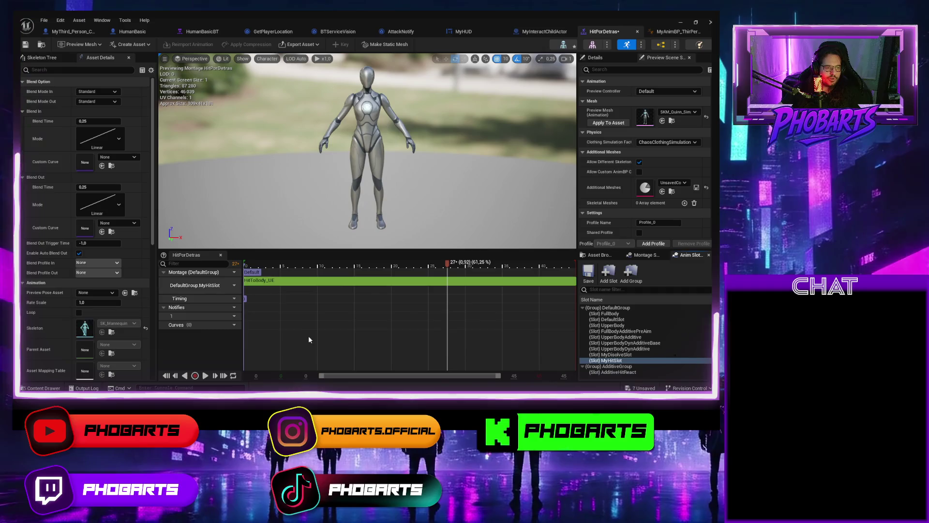
key("ctrl+s")
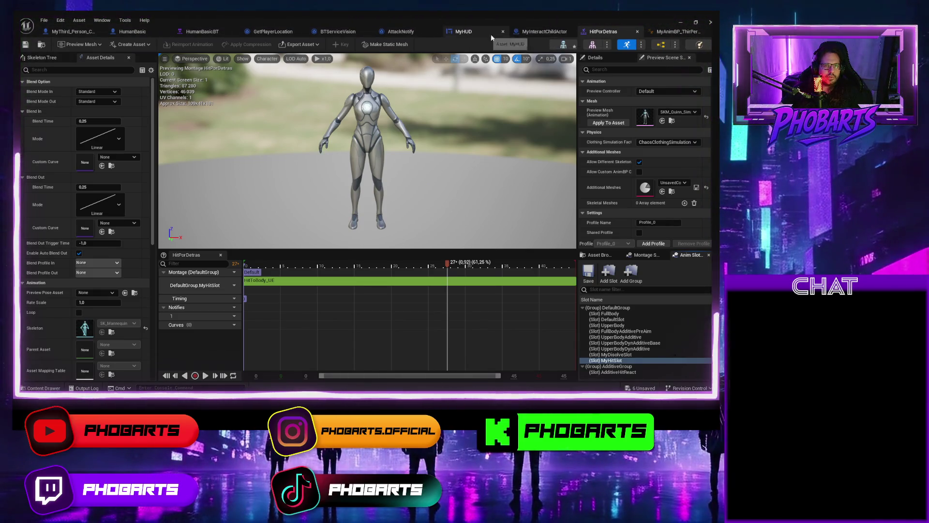
In MyAnimBP_ThirdPerson's AnimGraph, select and inspect the Layered blend per bone, MyDisolveSlot and cached pose nodes
left_click(666, 33)
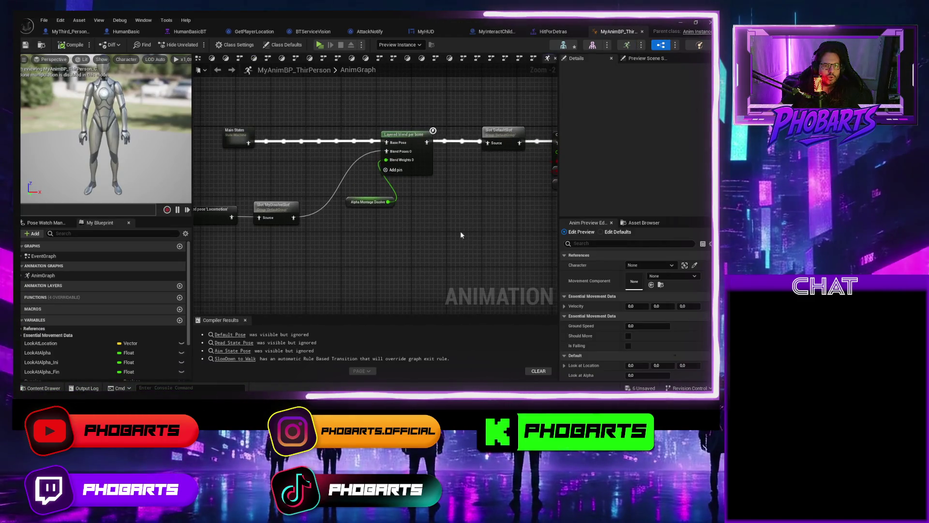
mouse_move(431, 266)
left_mouse_down()
mouse_move(249, 127)
mouse_move(174, 137)
left_mouse_up()
scroll(381, 184, "down", 2)
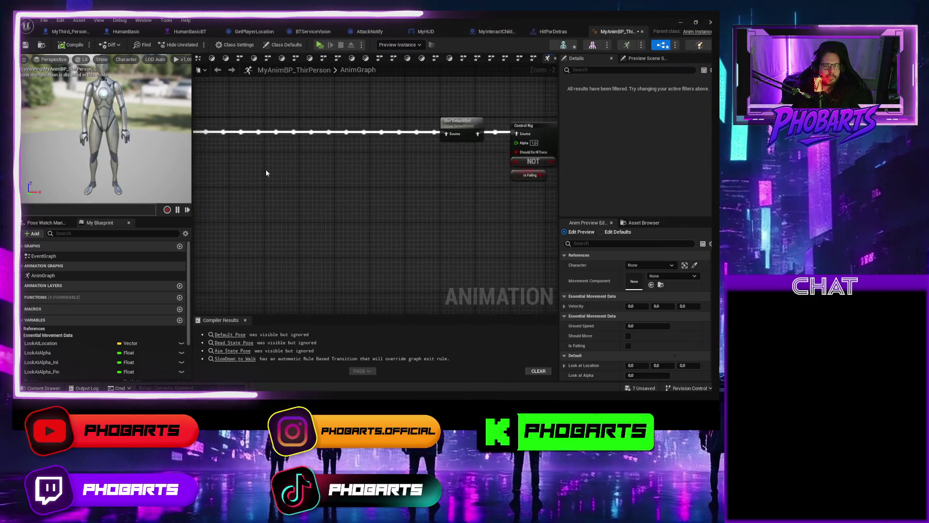
mouse_move(383, 183)
left_mouse_down()
mouse_move(464, 174)
mouse_move(296, 137)
mouse_move(341, 137)
left_mouse_up()
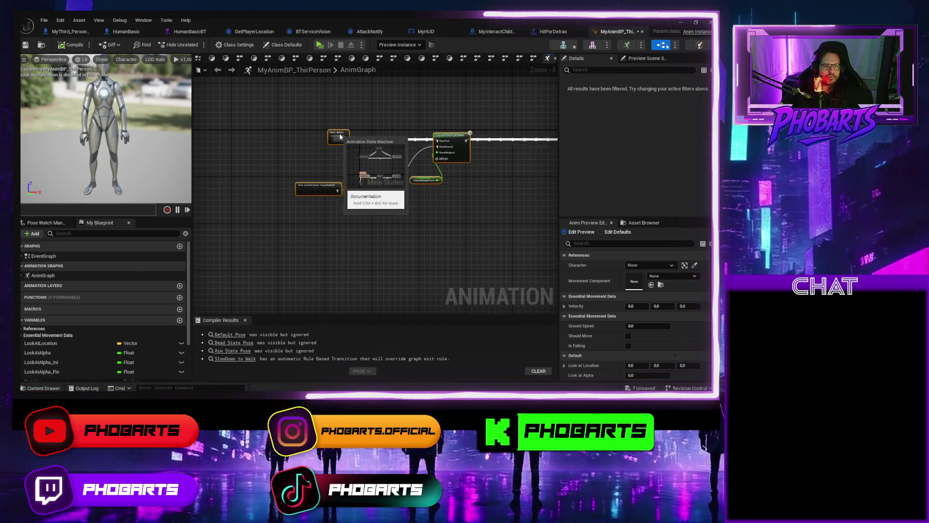
scroll(352, 206, "up", 3)
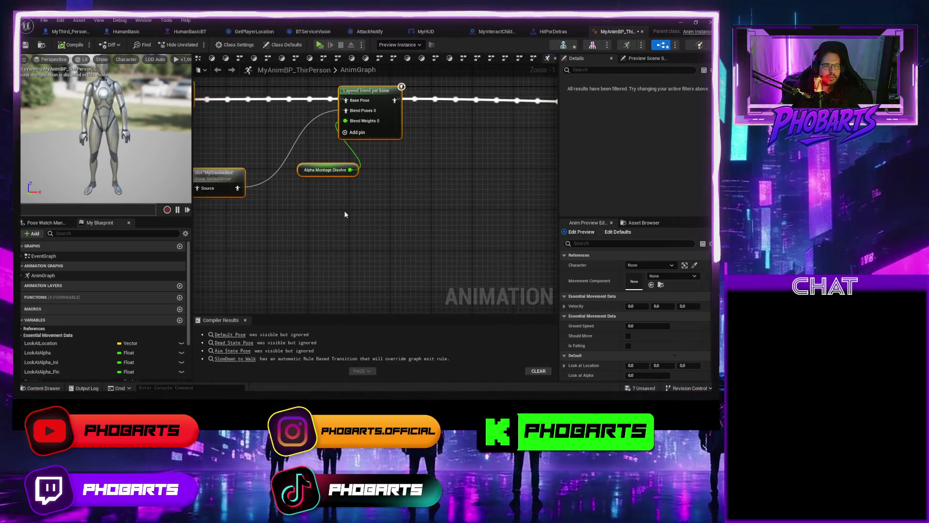
scroll(345, 214, "down", 1)
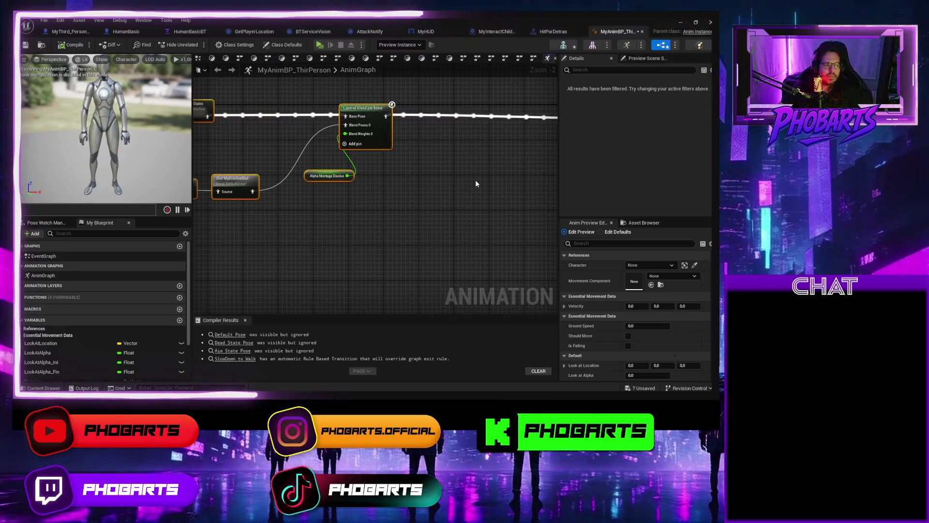
mouse_move(369, 209)
left_mouse_down()
mouse_move(431, 208)
mouse_move(326, 219)
left_mouse_up()
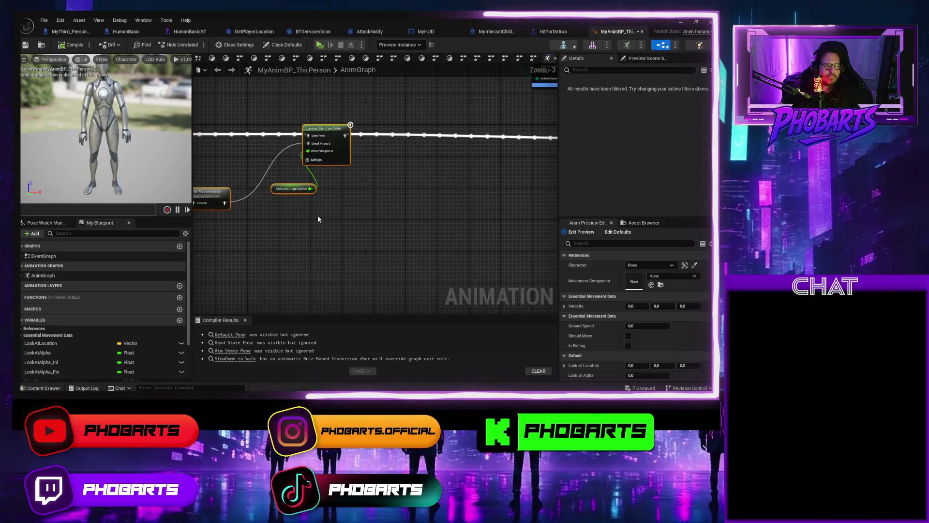
Duplicate the Layered blend per bone node to the right and delete its copied Alpha variable
scroll(305, 203, "up", 1)
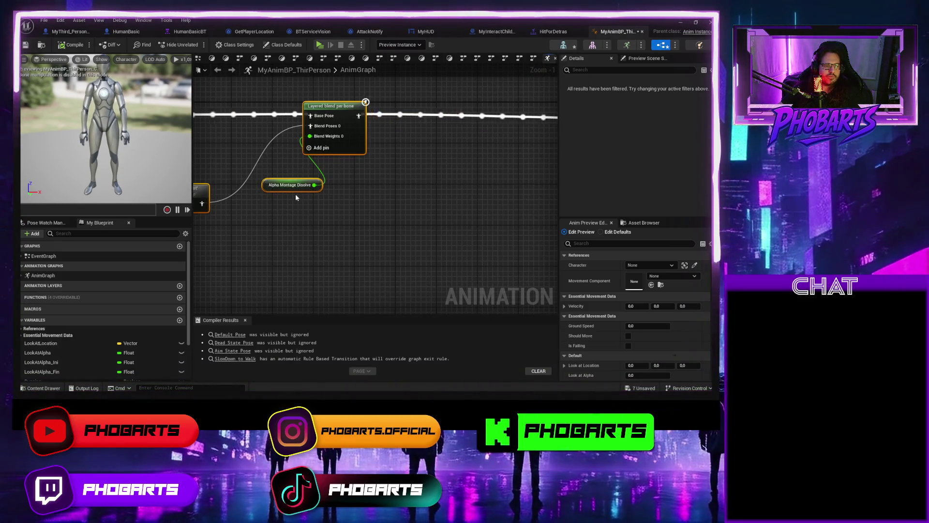
scroll(295, 194, "down", 2)
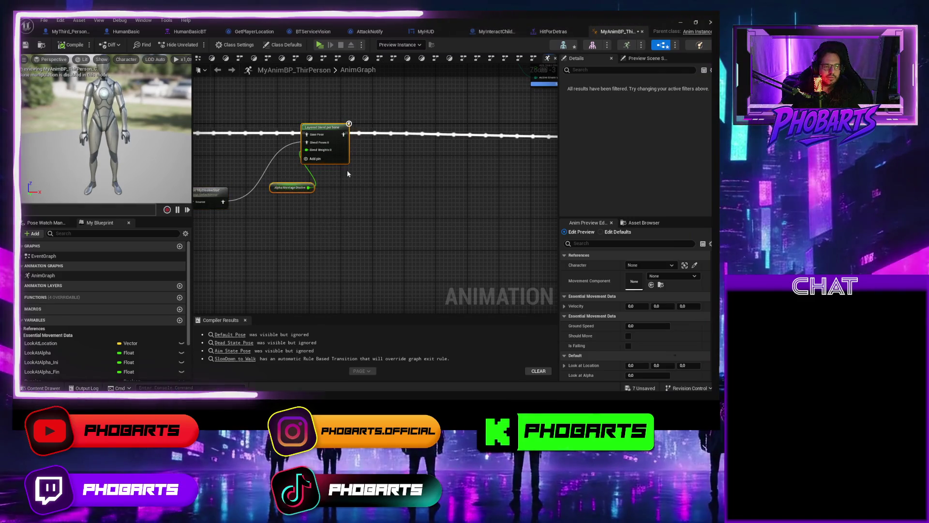
key("ctrl+c")
key("ctrl+v")
left_click_drag(476, 168, 389, 150)
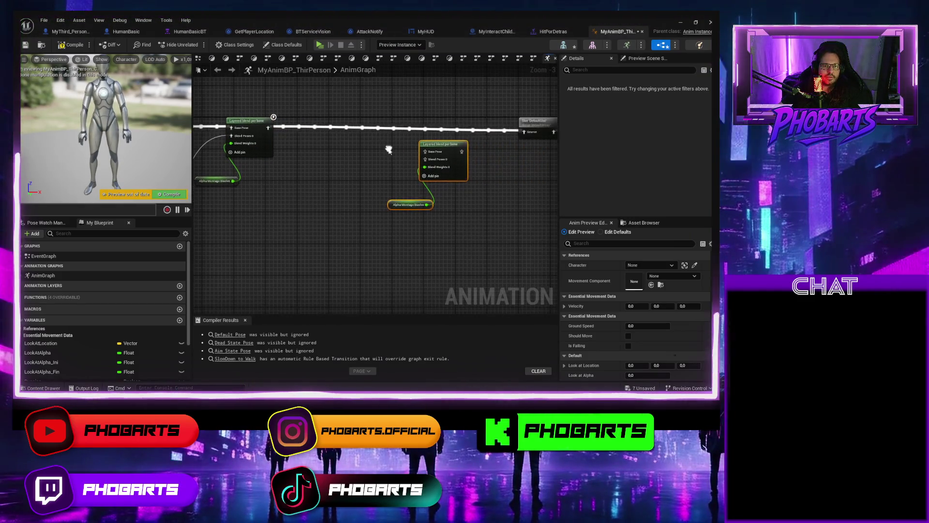
left_click(400, 199)
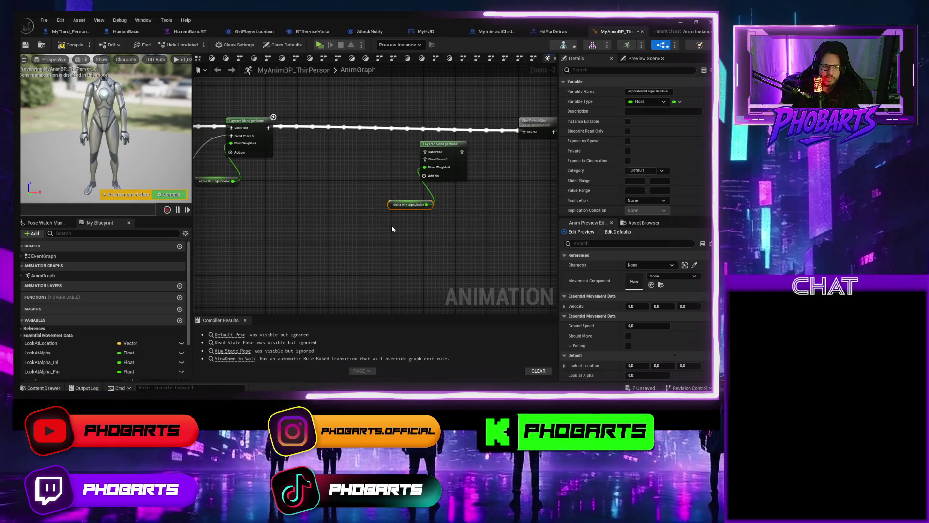
key("Delete")
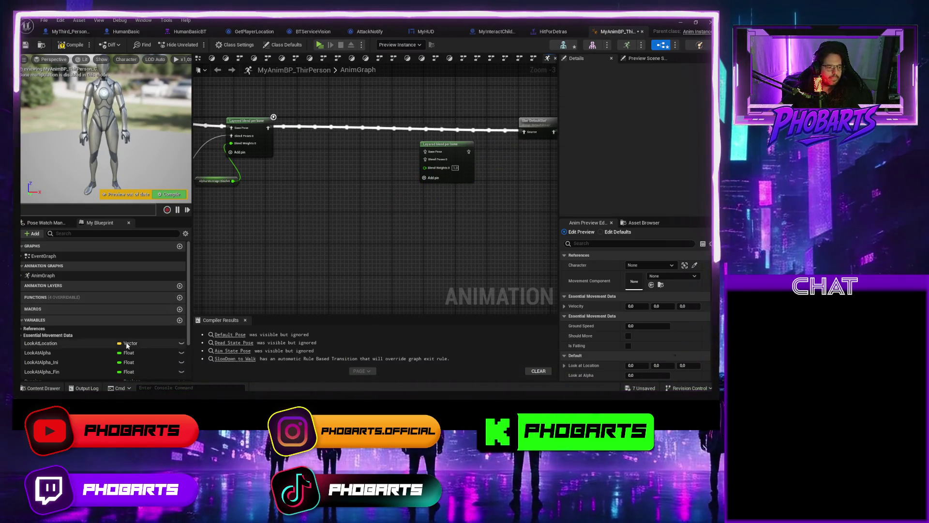
scroll(127, 345, "down", 3)
Move the new Layered blend node up and select the cached Locomotion pose node
scroll(362, 216, "up", 1)
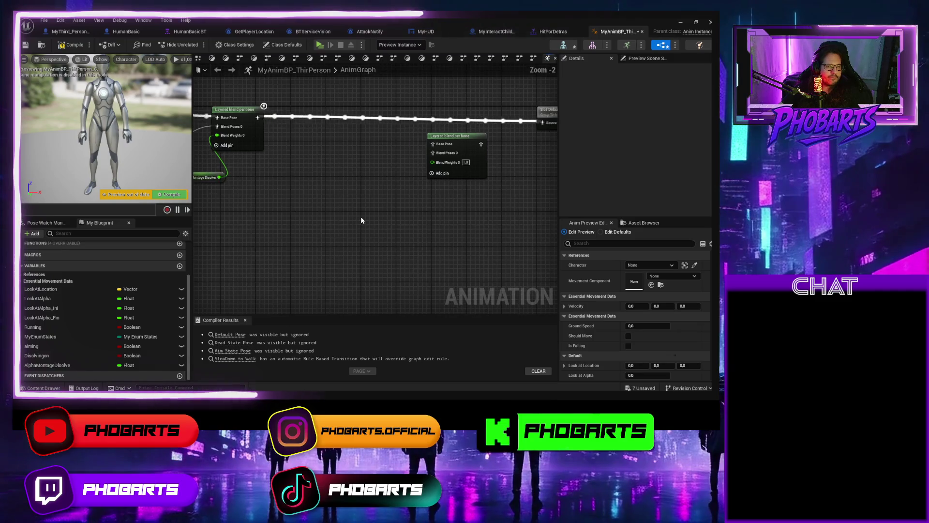
left_click_drag(361, 217, 332, 277)
left_click_drag(402, 217, 406, 195)
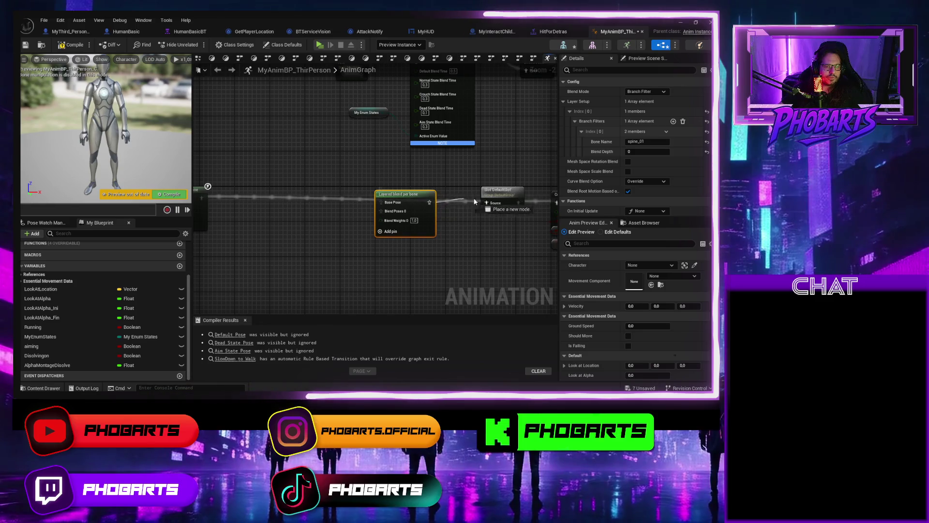
mouse_move(249, 245)
left_mouse_down()
mouse_move(362, 254)
mouse_move(444, 222)
left_mouse_up()
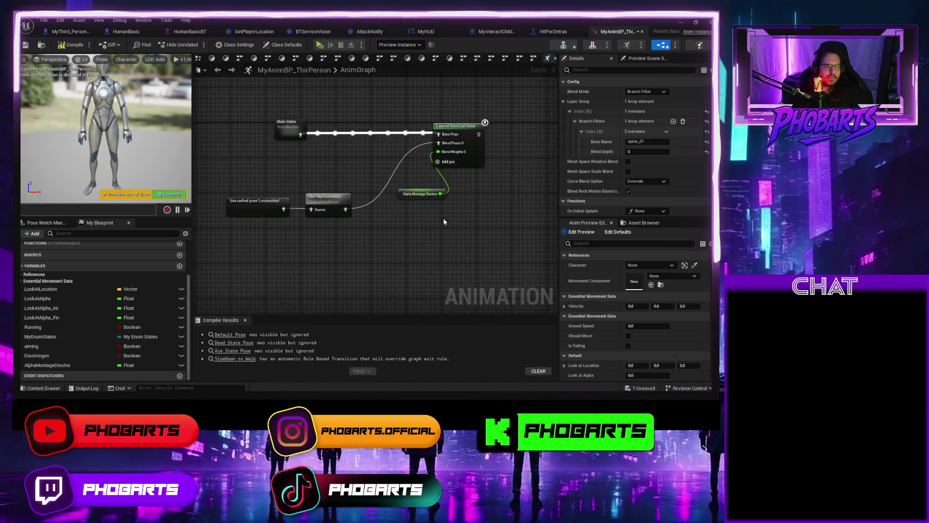
left_click_drag(330, 255, 239, 193)
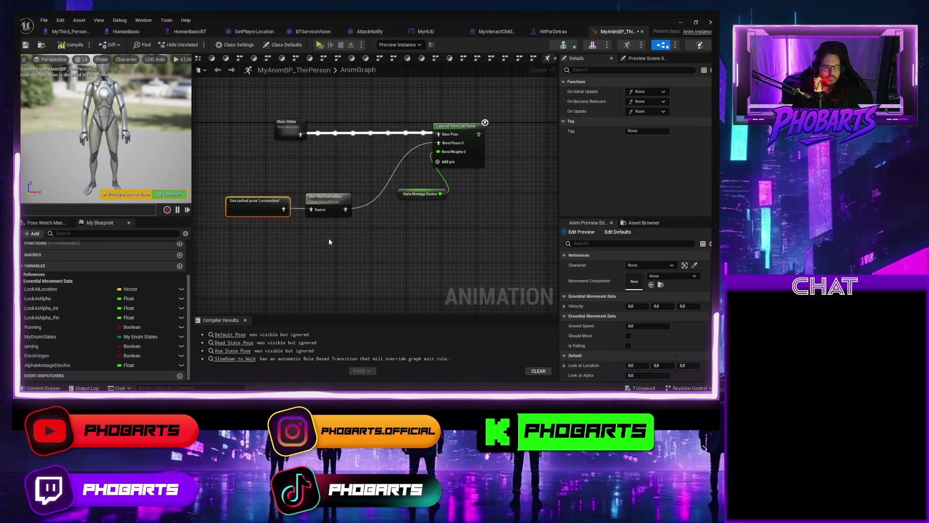
left_click_drag(293, 218, 88, 215)
Paste a Use cached pose 'Locomotion' copy below the new blend and save the blueprint
key("ctrl+v")
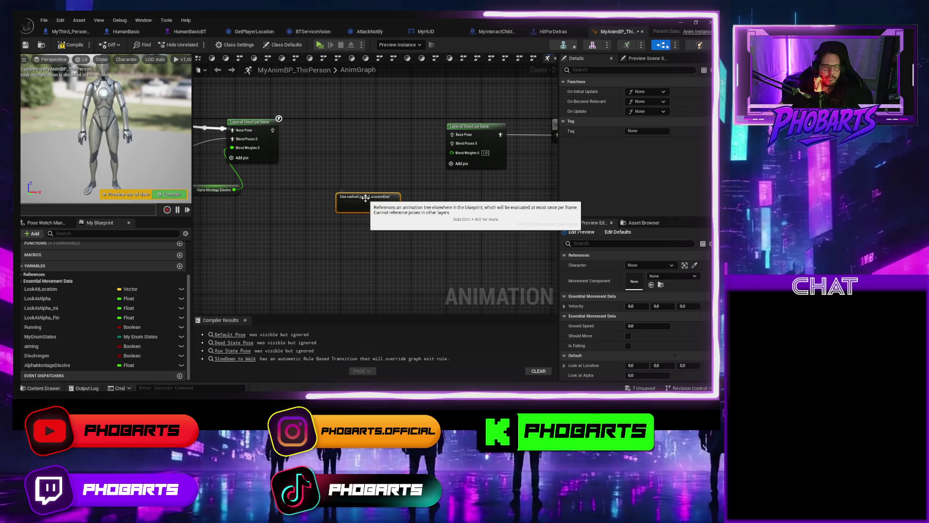
mouse_move(321, 216)
left_mouse_down()
mouse_move(426, 225)
mouse_move(419, 217)
mouse_move(446, 217)
left_mouse_up()
type("my")
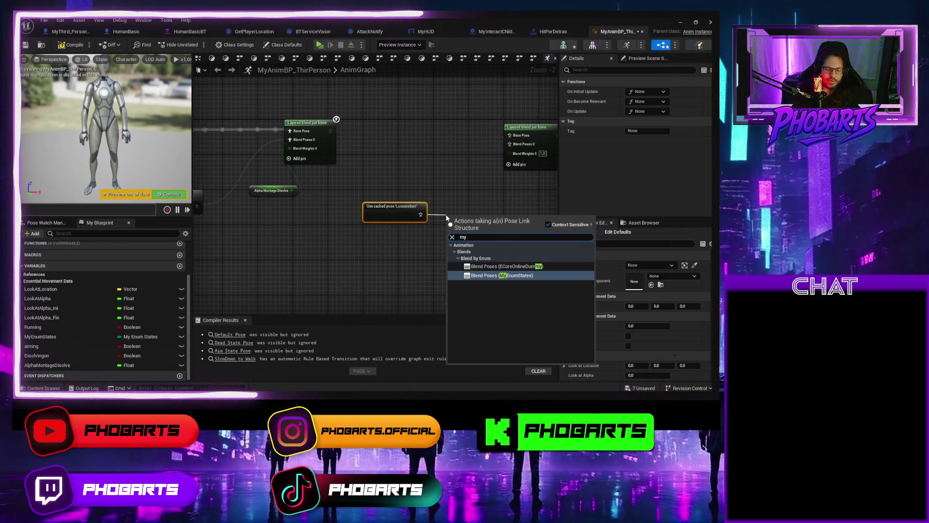
key("BackSpace")
key("BackSpace")
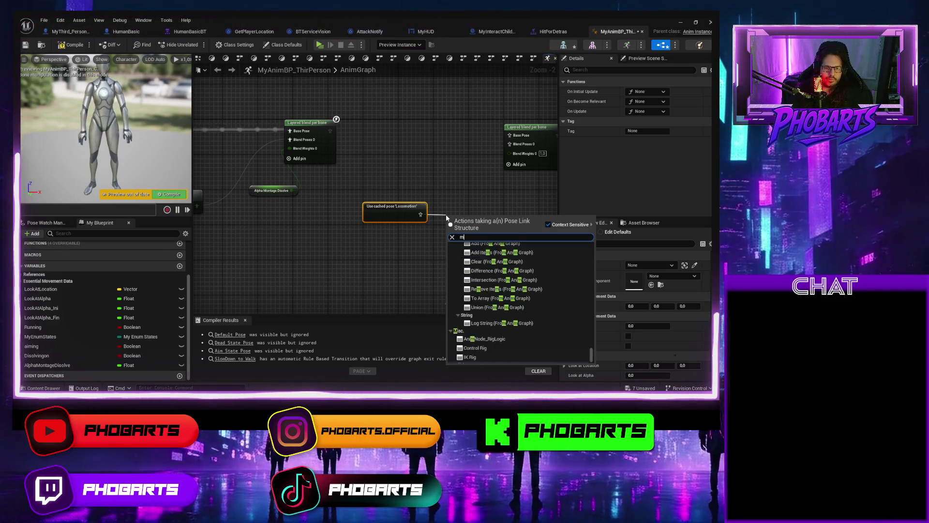
type("slot")
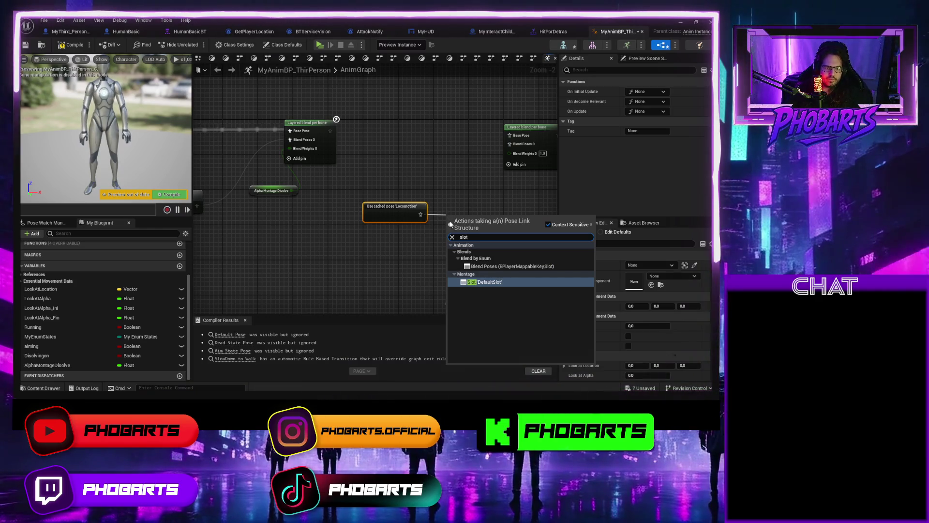
key("BackSpace")
key("BackSpace")
key("BackSpace")
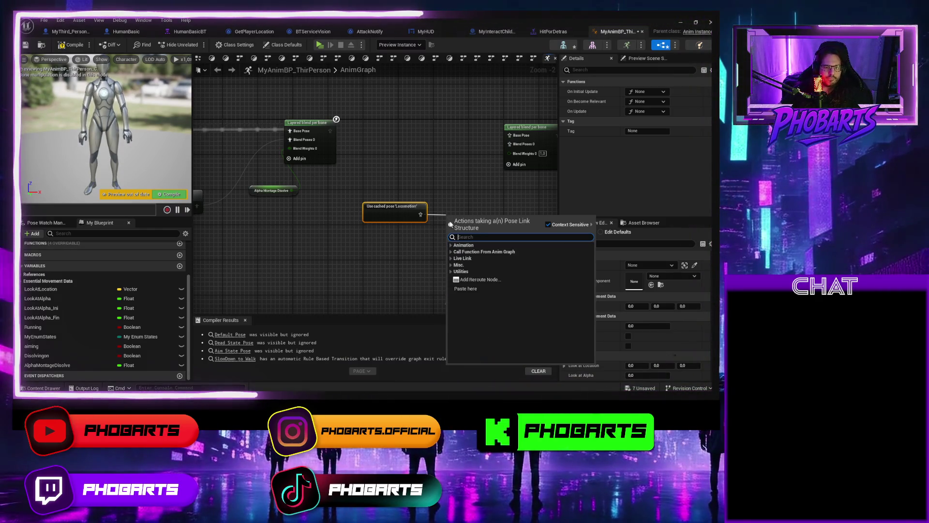
left_click(382, 159)
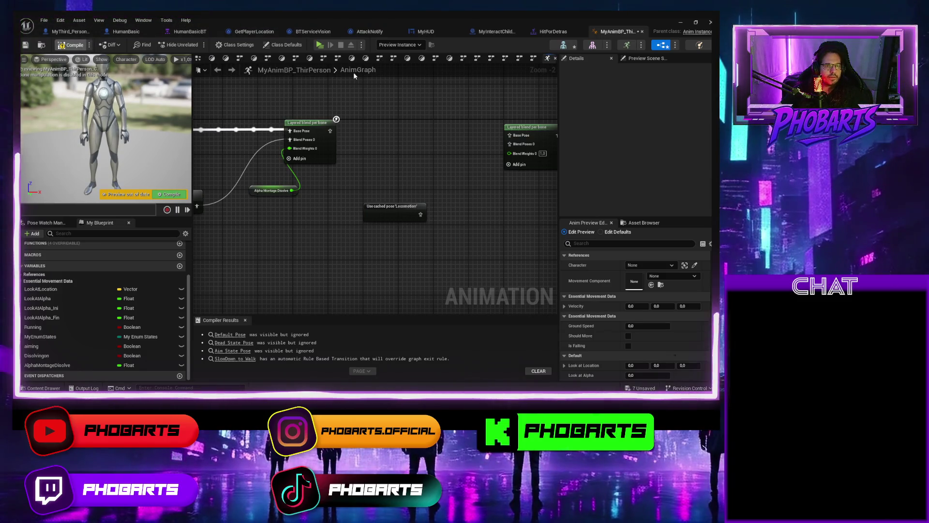
key("ctrl+s")
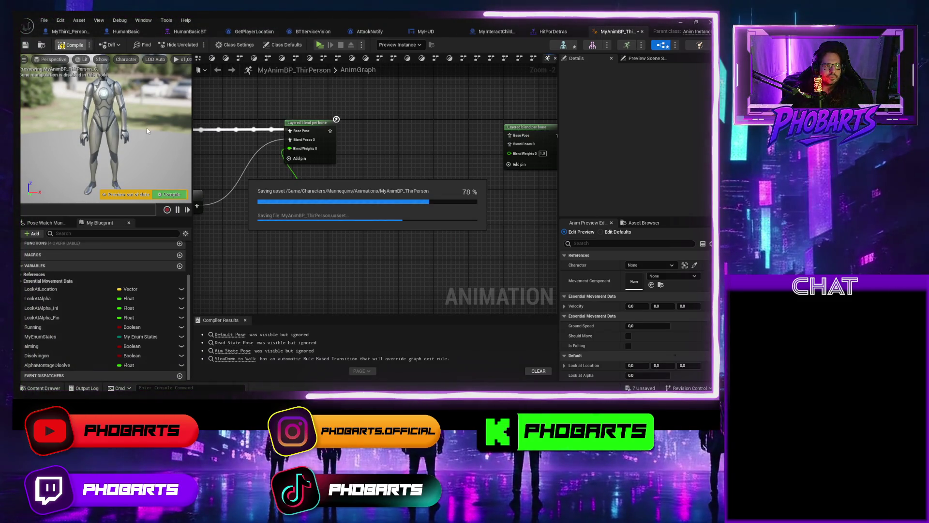
Confirm HitPorDetras uses MyHitSlot, save it, and close the montage
left_click(553, 32)
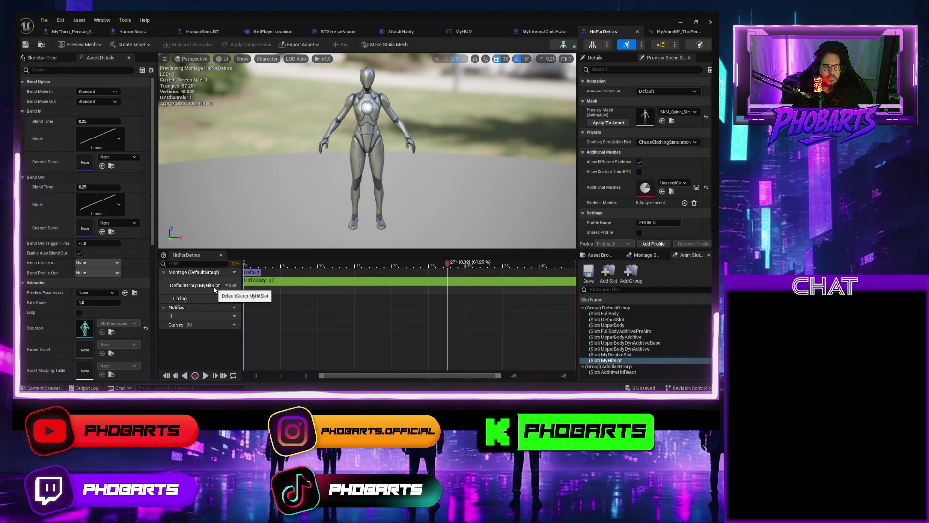
left_click(229, 286)
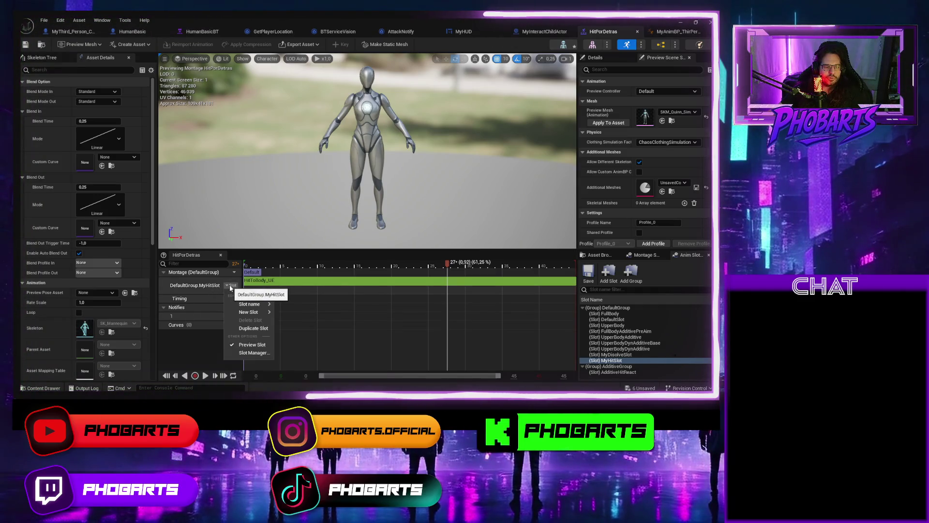
key("Escape")
key("ctrl+s")
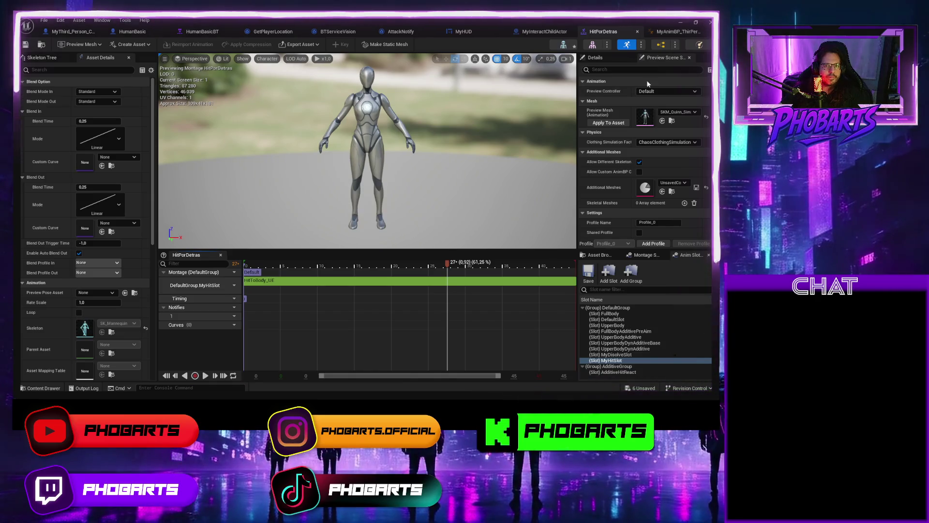
left_click(638, 32)
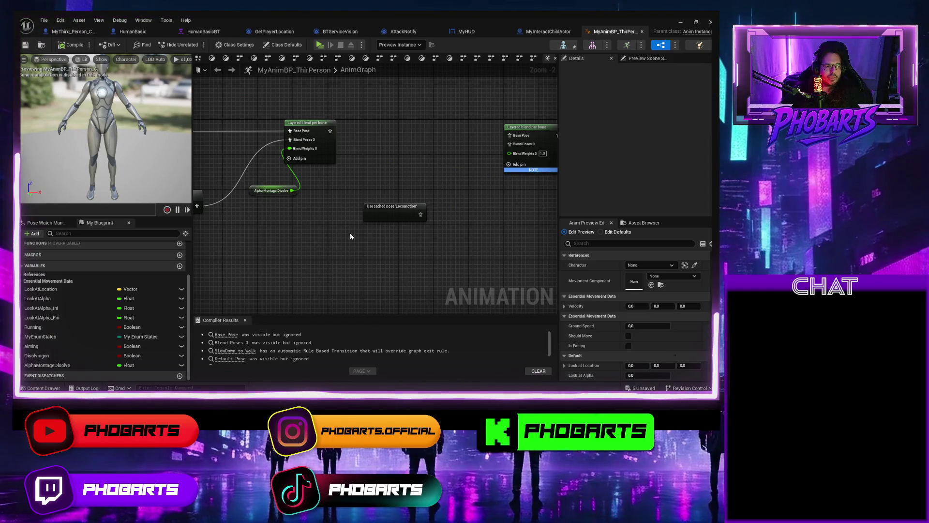
Search the AnimGraph's node menu for 'slot' and dismiss it without adding a node
left_click_drag(355, 236, 457, 220)
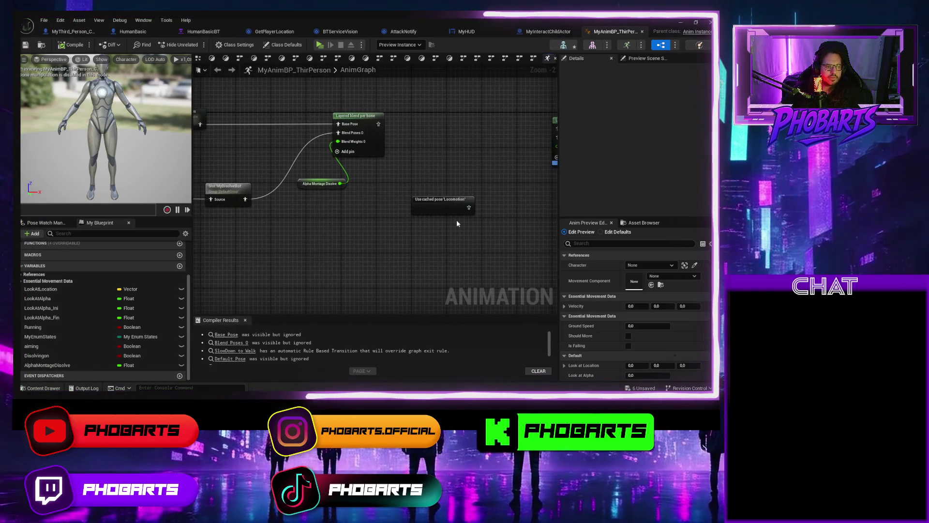
right_click(483, 182)
type("slot")
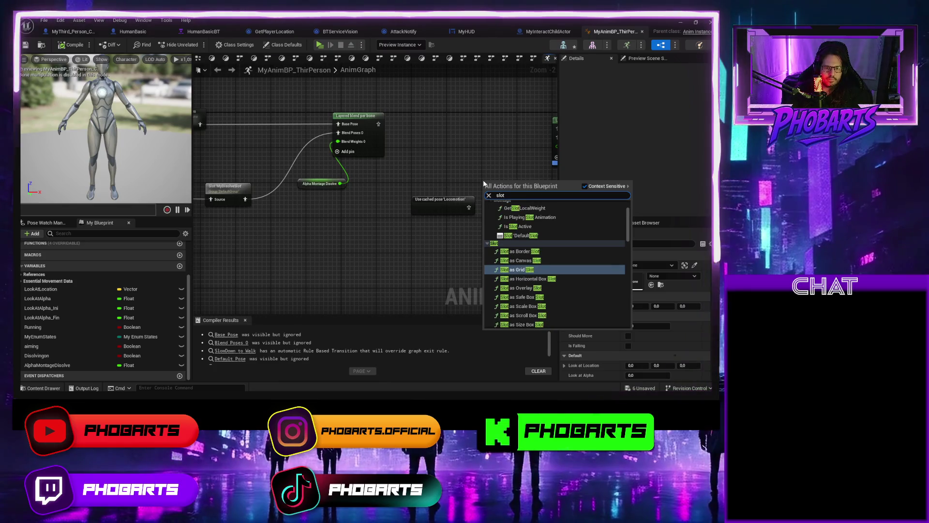
scroll(542, 285, "down", 8)
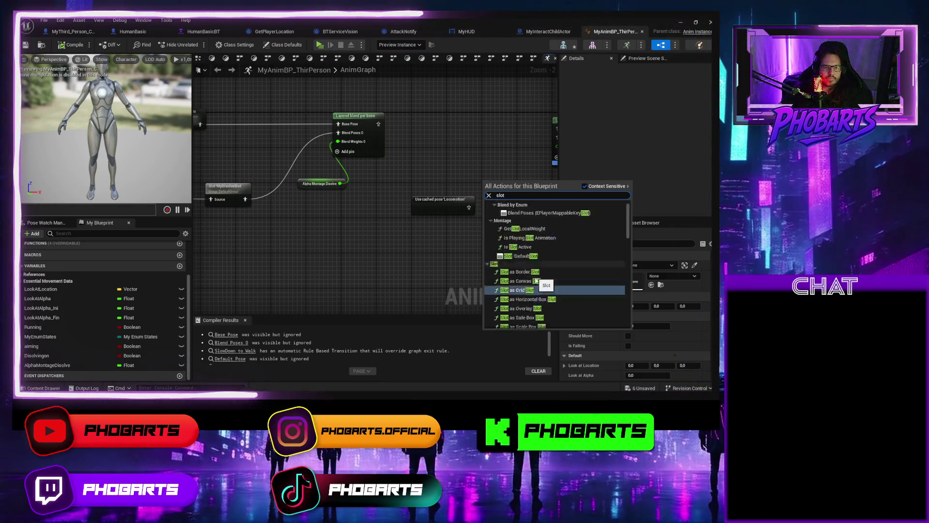
scroll(542, 285, "down", 15)
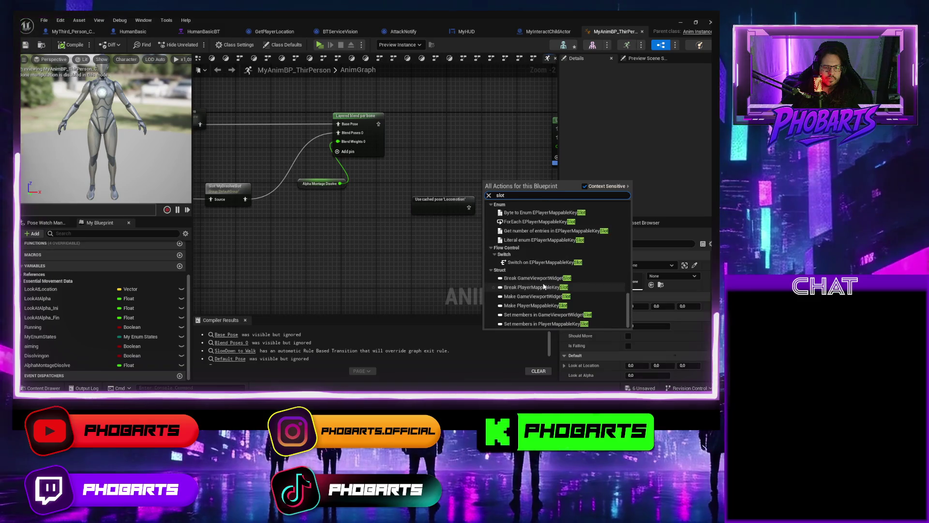
scroll(544, 287, "up", 15)
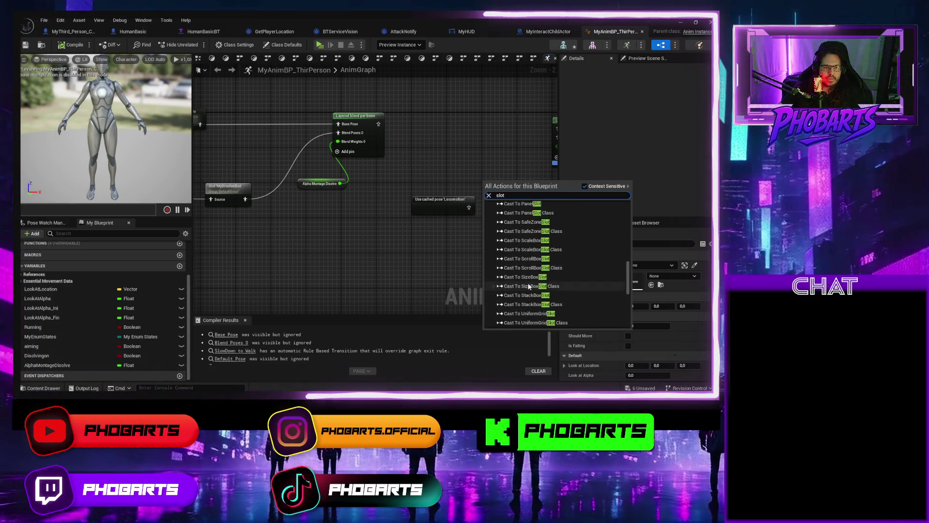
scroll(530, 287, "up", 5)
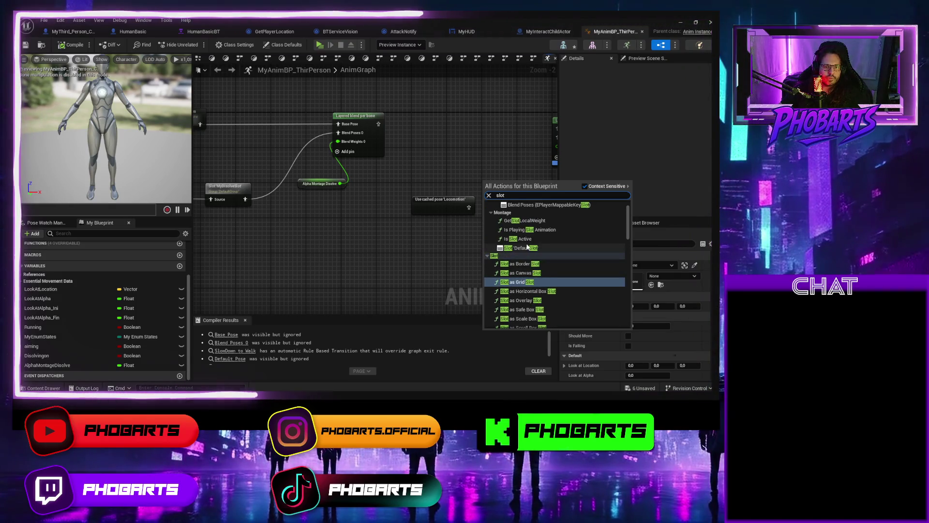
left_click(406, 248)
Add a DefaultSlot Slot node wired from the cached Locomotion pose
mouse_move(406, 249)
left_mouse_down()
mouse_move(530, 244)
mouse_move(339, 245)
left_mouse_up()
mouse_move(424, 202)
left_mouse_down()
mouse_move(362, 219)
mouse_move(426, 227)
left_mouse_up()
type("slot")
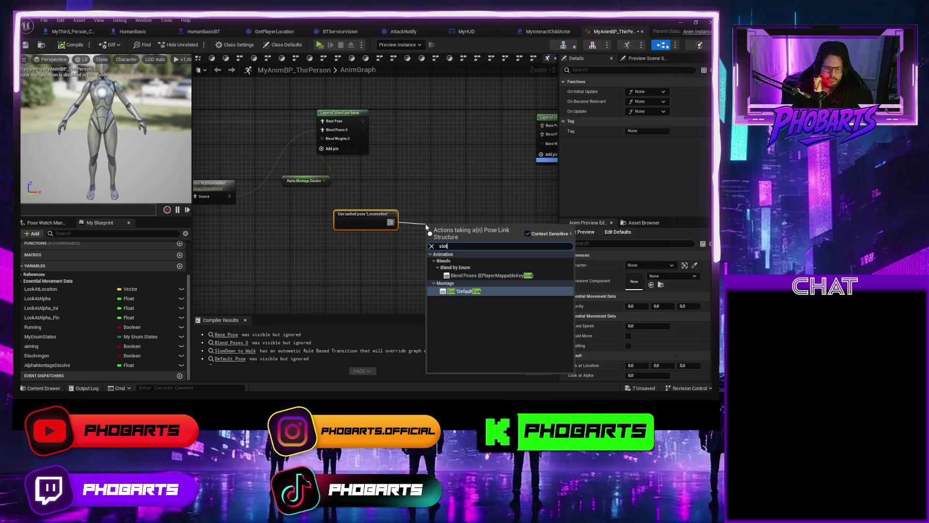
left_click(213, 184)
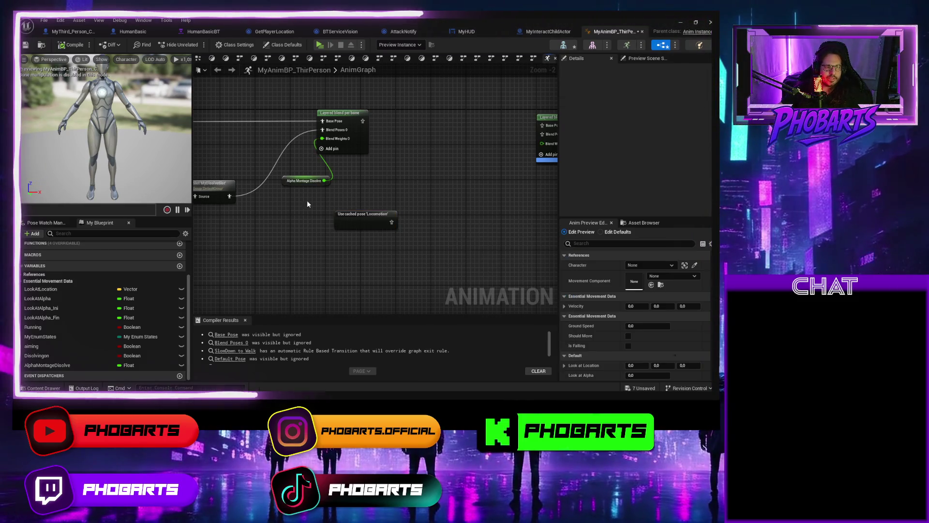
mouse_move(384, 202)
left_mouse_down()
mouse_move(455, 192)
mouse_move(354, 212)
mouse_move(381, 212)
left_mouse_up()
type("slot")
key("Return")
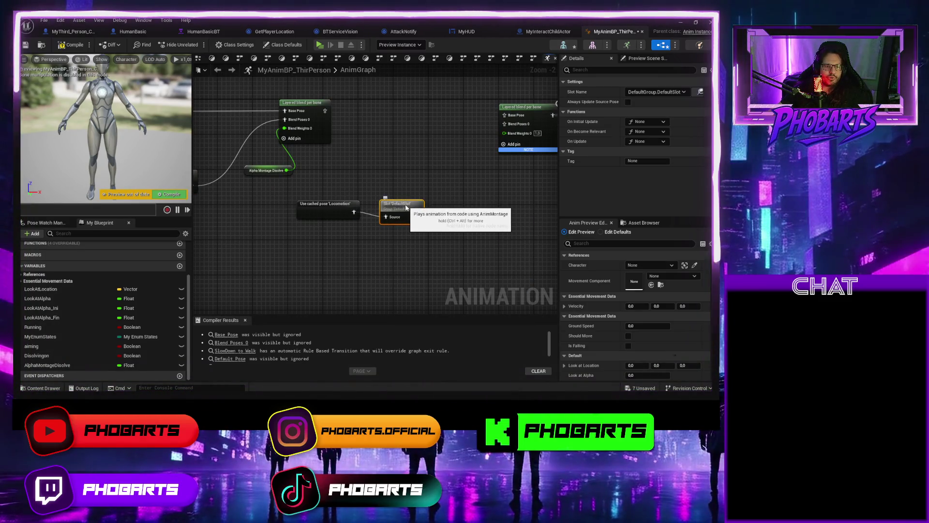
Set the new Slot node's slot name to DefaultGroup.MyHitSlot
left_click(684, 92)
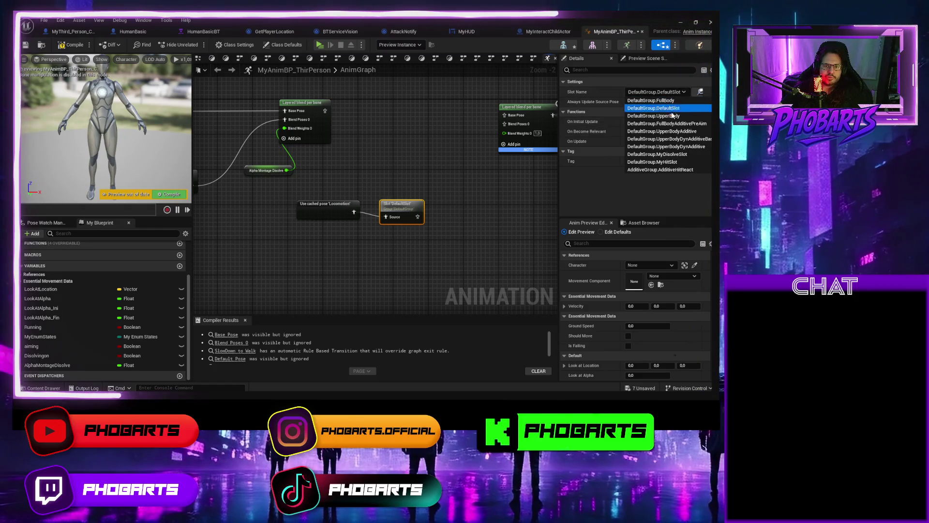
left_click(664, 153)
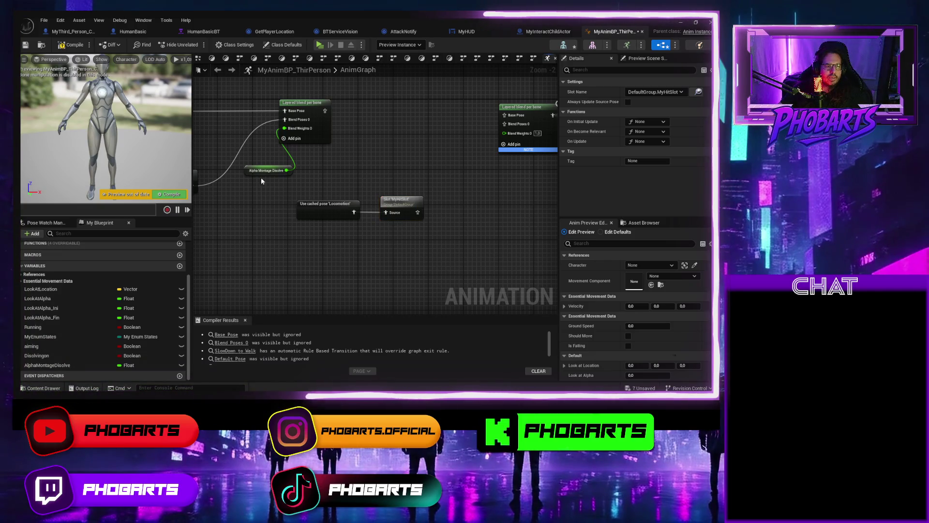
left_click(482, 188)
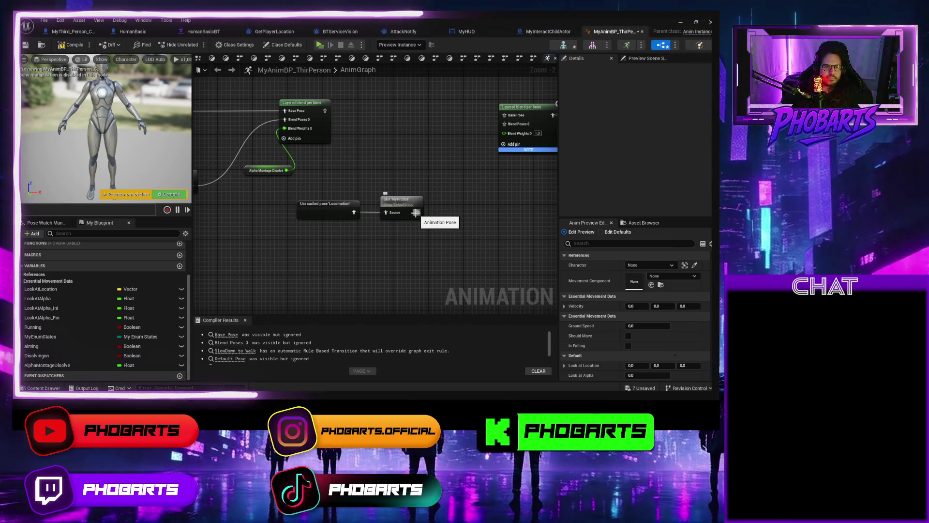
Wire the MyHitSlot output into Blend Poses 0 of the right Layered blend per bone
mouse_move(378, 188)
left_mouse_down()
mouse_move(488, 173)
mouse_move(379, 162)
mouse_move(467, 183)
mouse_move(362, 192)
left_mouse_up()
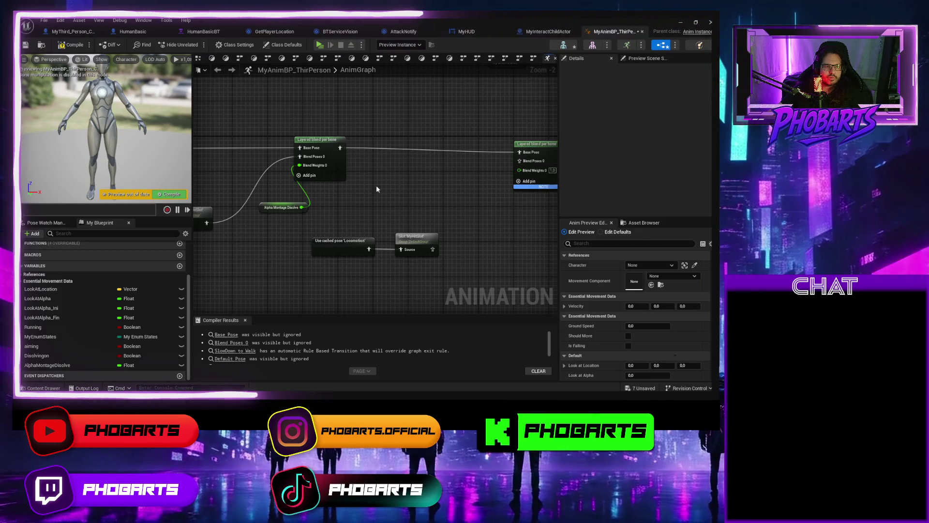
mouse_move(376, 185)
left_mouse_down()
mouse_move(421, 189)
mouse_move(337, 189)
left_mouse_up()
left_click_drag(473, 148, 455, 151)
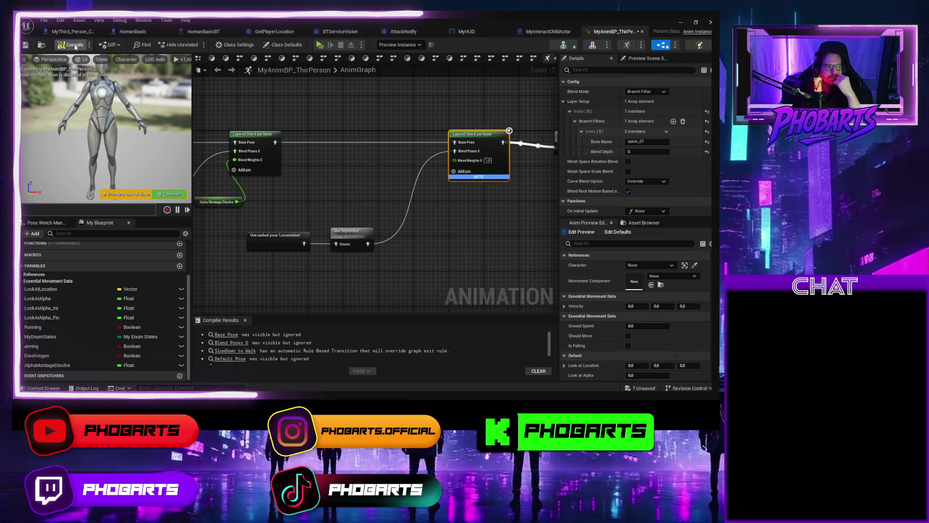
Save and compile MyAnimBP_ThirPerson with the new hit slot wiring
key("ctrl+s")
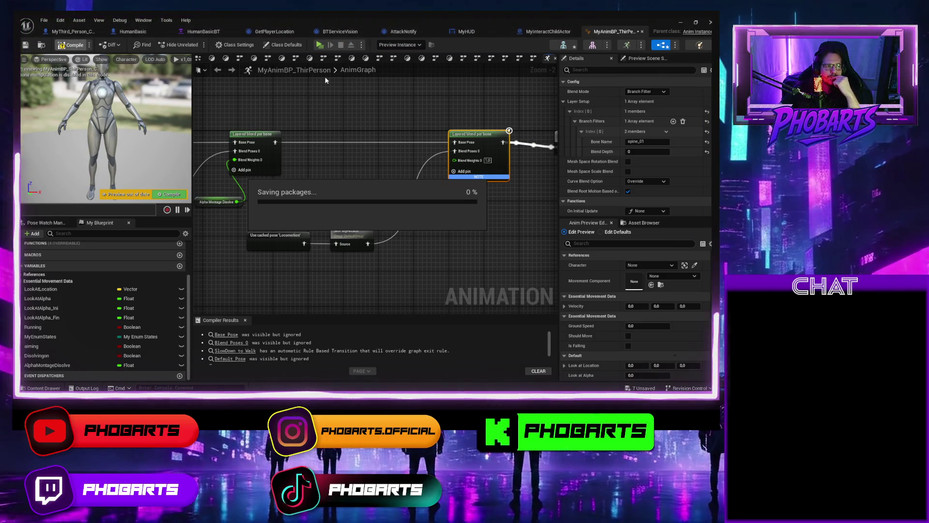
left_click(73, 45)
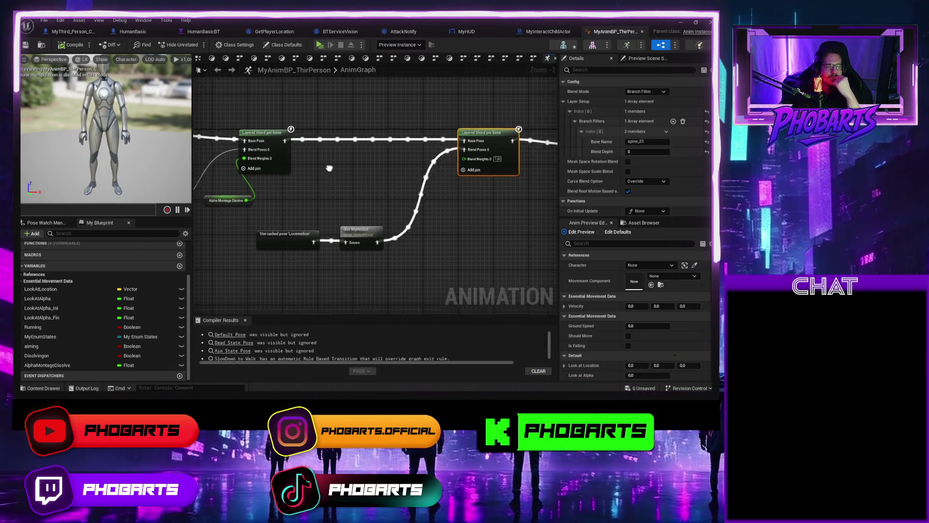
mouse_move(329, 168)
left_mouse_down()
mouse_move(460, 157)
mouse_move(318, 172)
left_mouse_up()
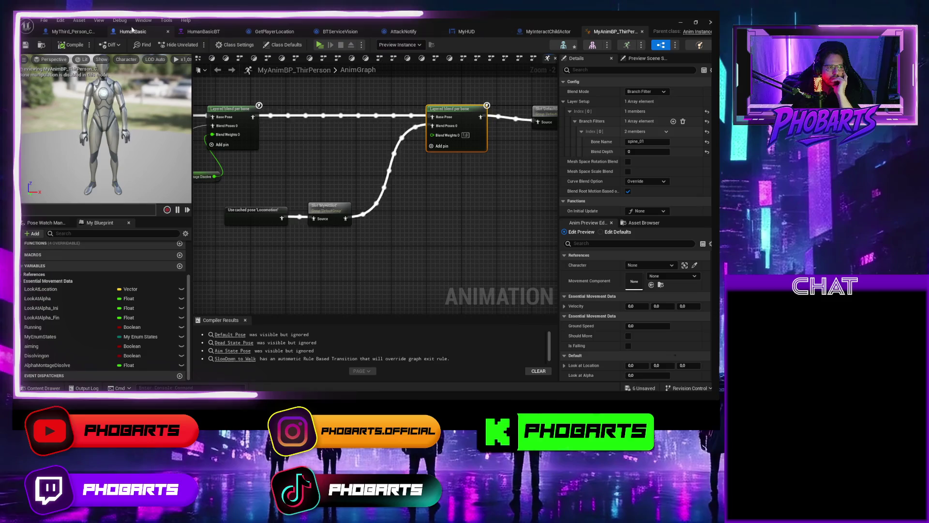
In MyThird_Person_Character's Event Graph, move Play Montage and Mesh right and begin renaming GetHitted
left_click(84, 34)
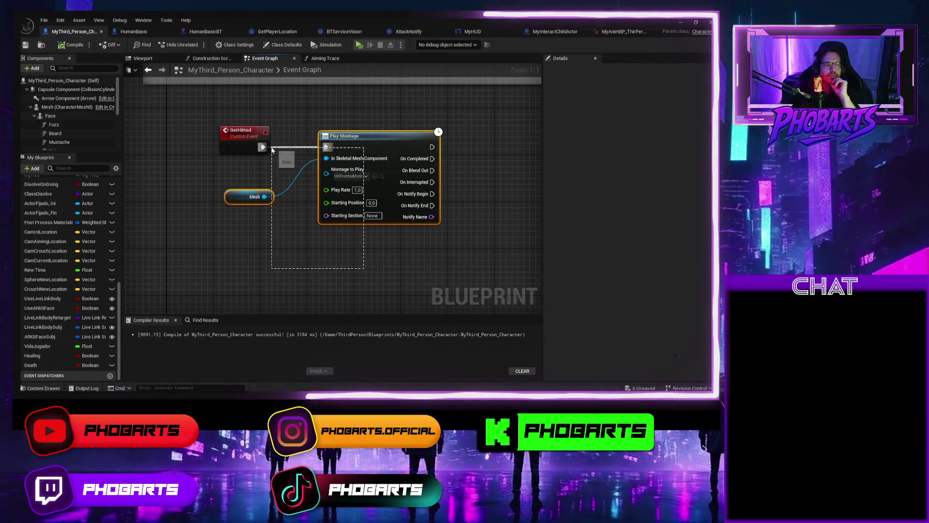
left_click_drag(339, 136, 444, 136)
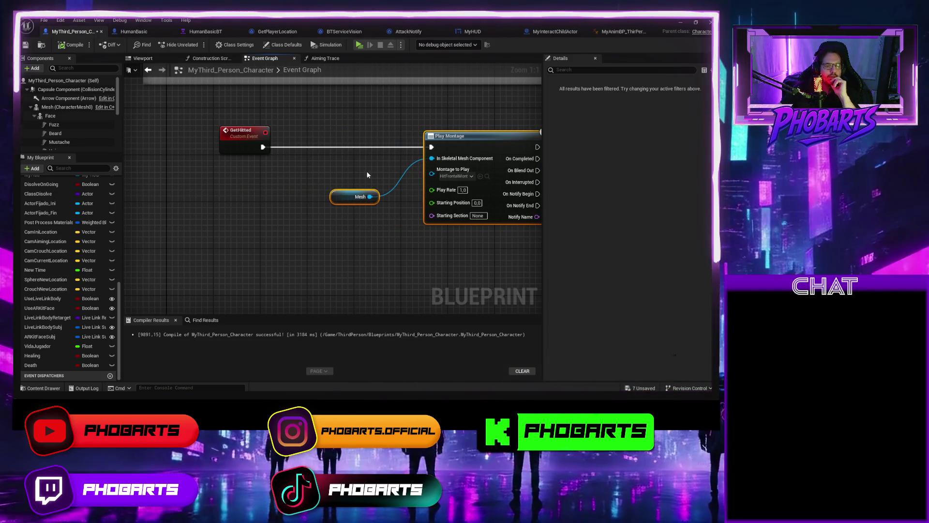
left_click_drag(367, 175, 342, 174)
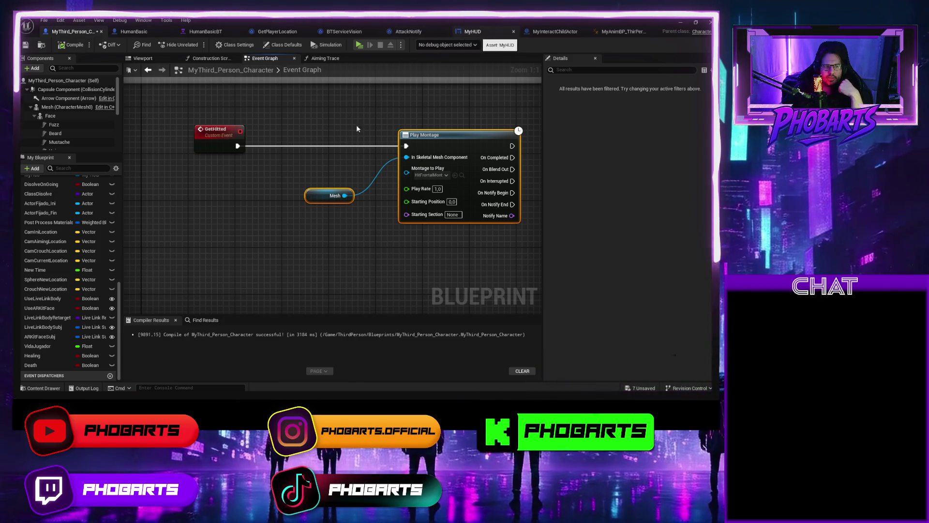
left_click(213, 134)
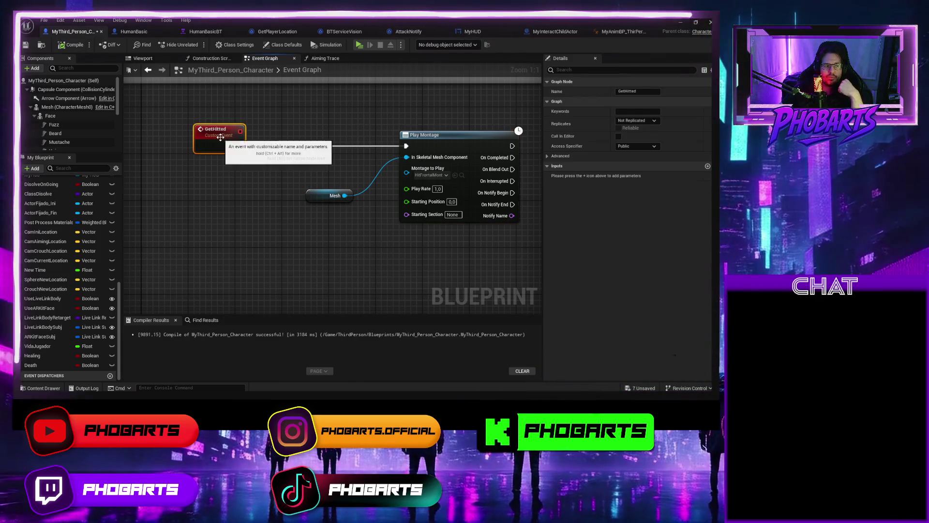
left_click(639, 91)
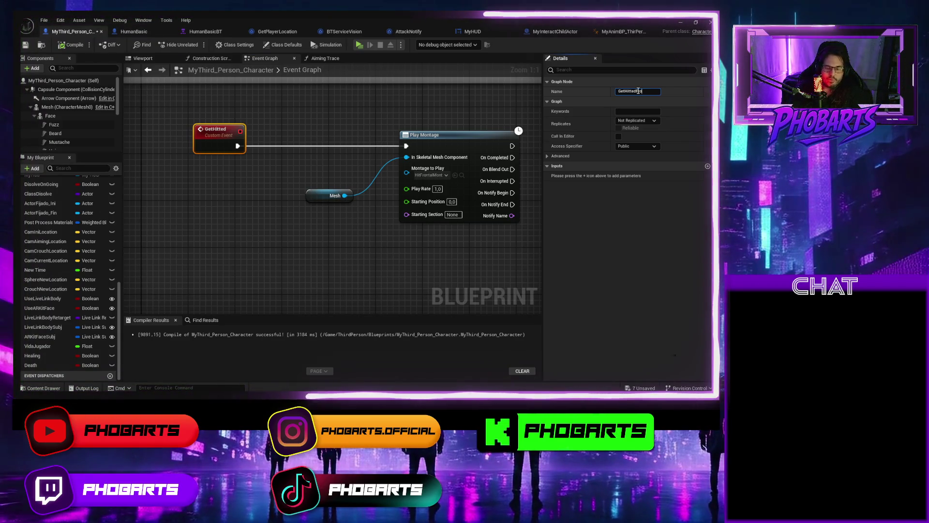
Confirm the GetHittedFront name and move AttackNotify's cast and player character nodes down
key("Return")
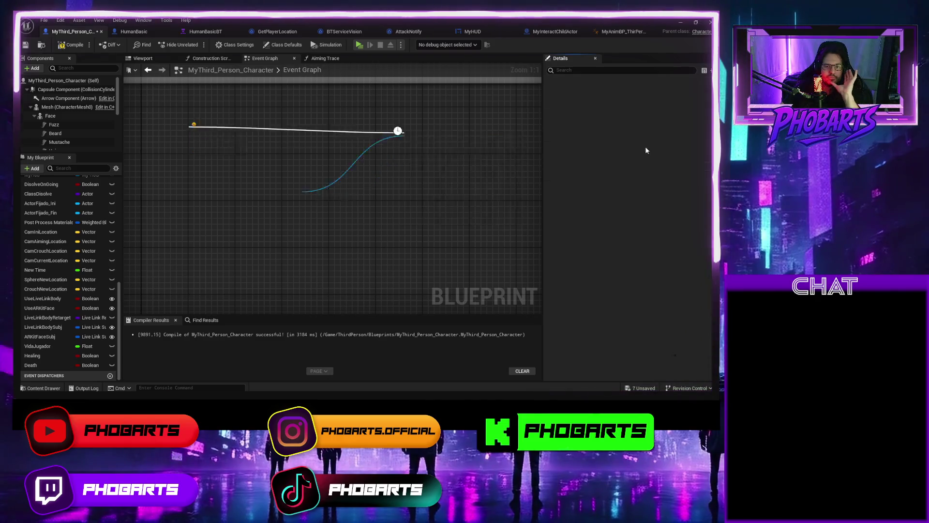
left_click(409, 31)
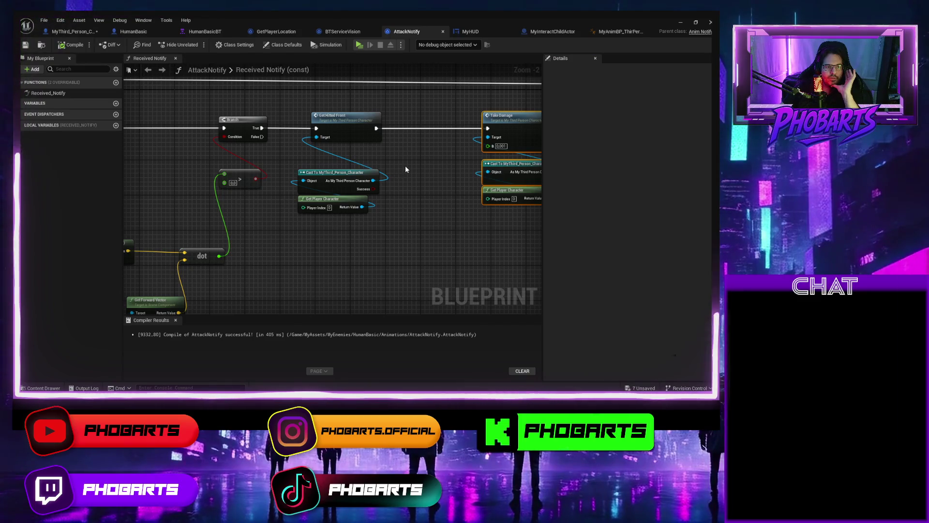
left_click_drag(325, 230, 277, 163)
left_click_drag(315, 196, 315, 258)
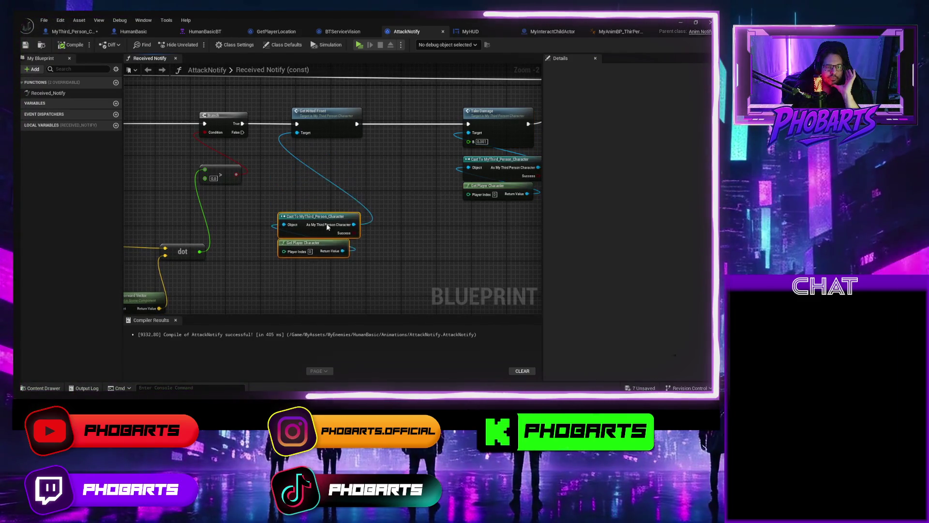
Add a new custom event in the character Event Graph named GetHittedBack
left_click(91, 31)
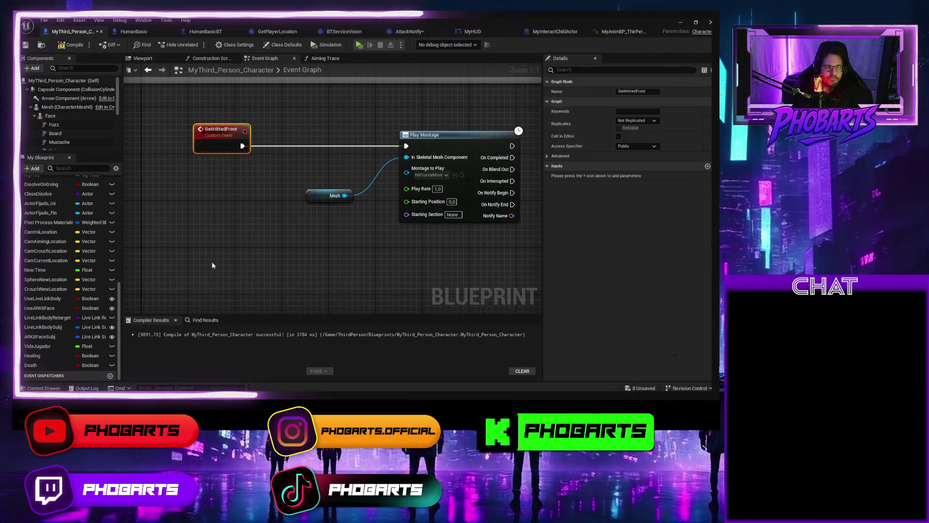
right_click(191, 267)
type("custom even")
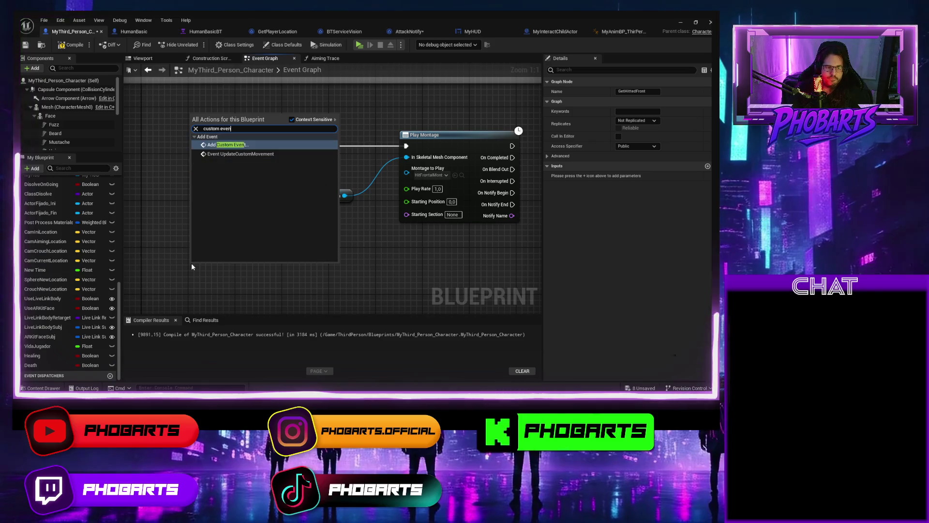
key("Escape")
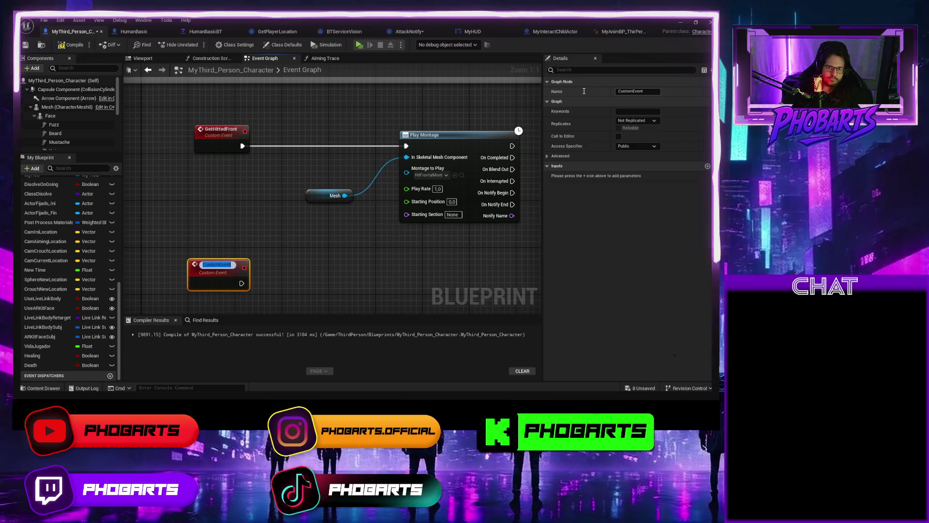
left_click(620, 92)
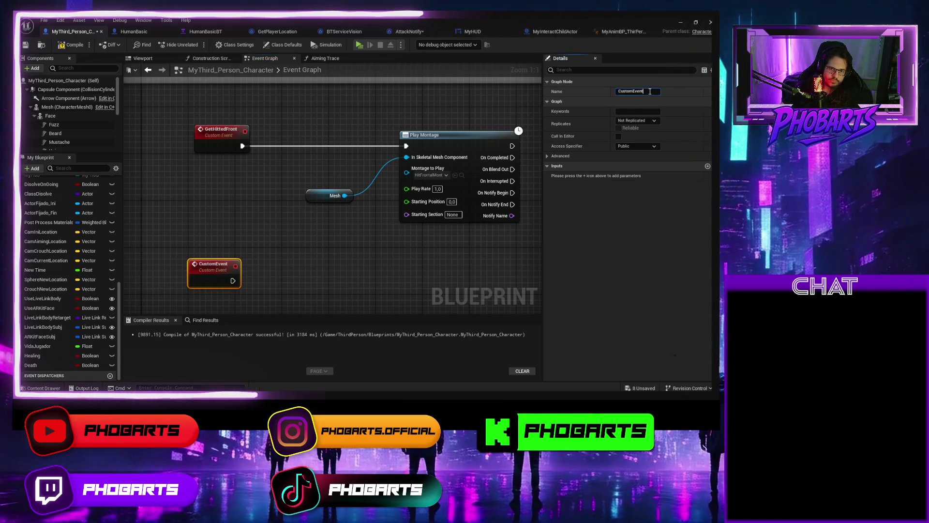
type("GetH")
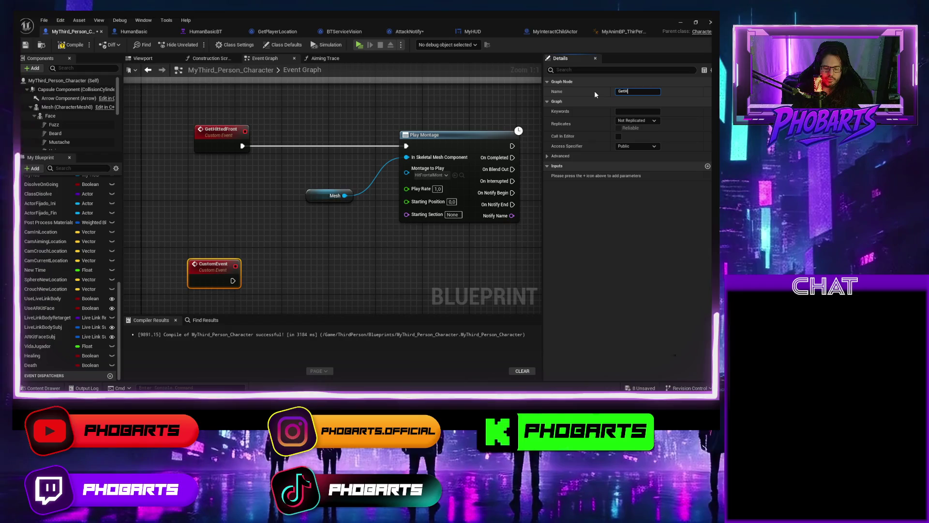
type("ittedBack")
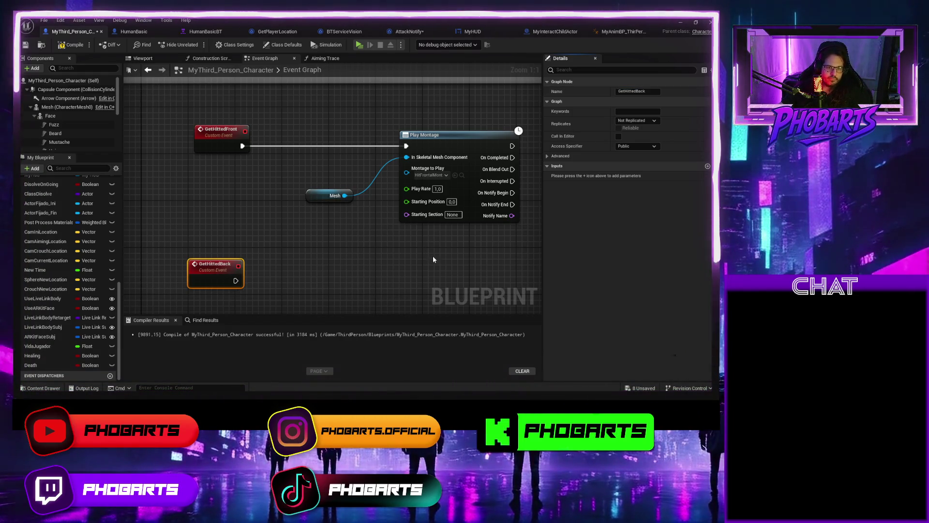
Duplicate the Play Montage and Mesh nodes and line them up with GetHittedBack
left_click_drag(344, 139, 342, 138)
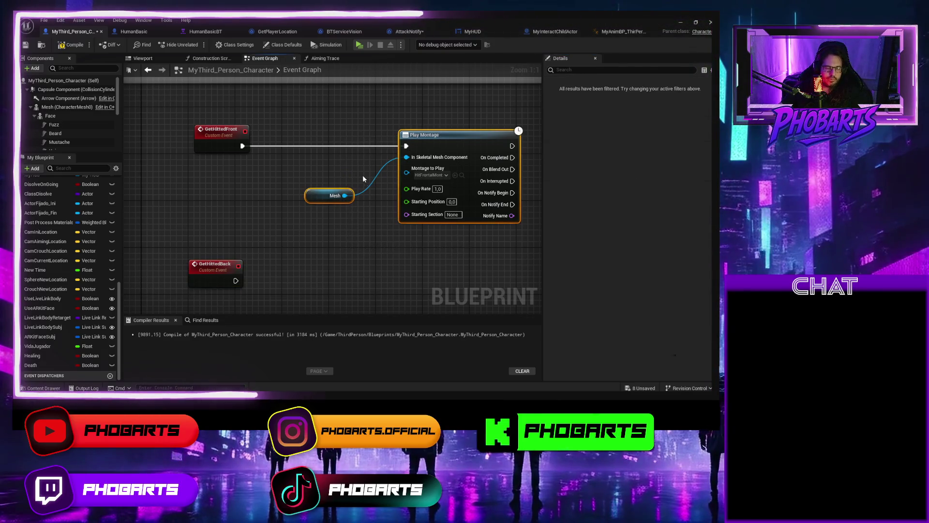
key("ctrl+c")
key("ctrl+v")
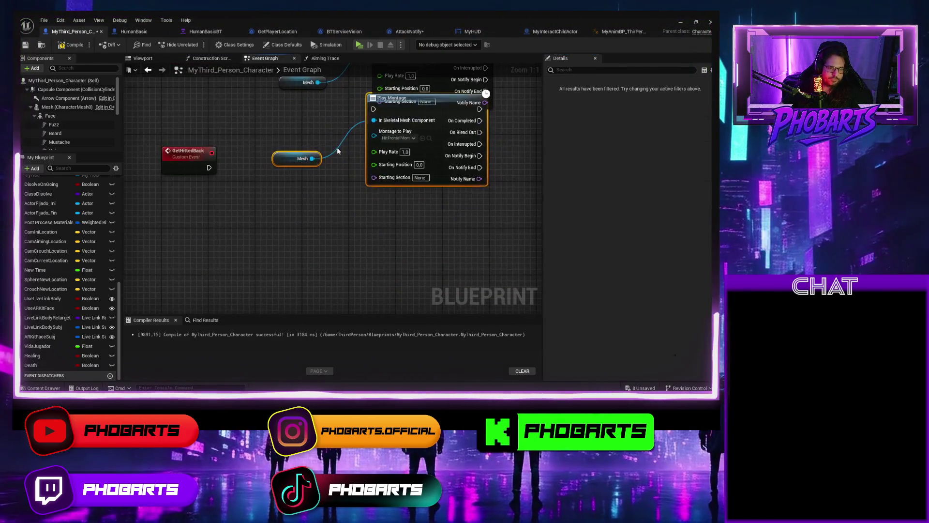
mouse_move(372, 97)
left_mouse_down()
mouse_move(351, 141)
mouse_move(323, 152)
mouse_move(378, 150)
left_mouse_up()
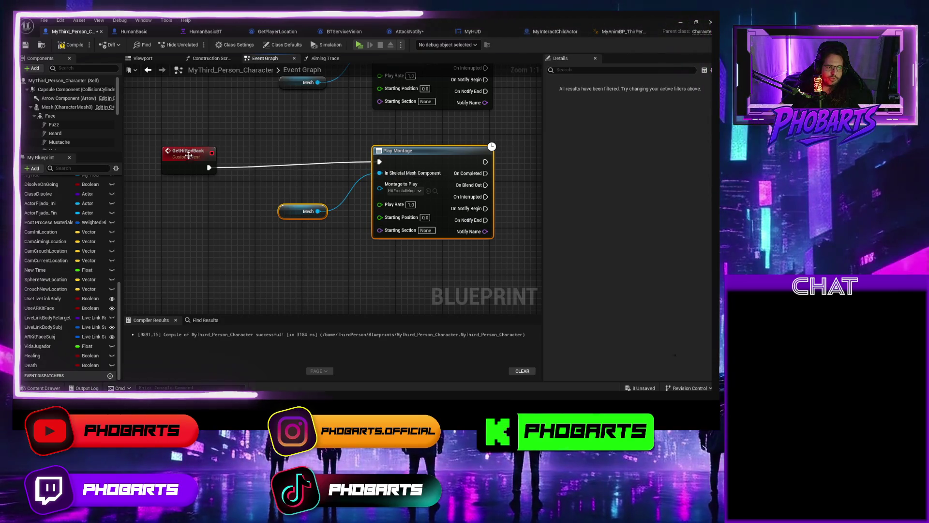
left_click_drag(188, 155, 188, 149)
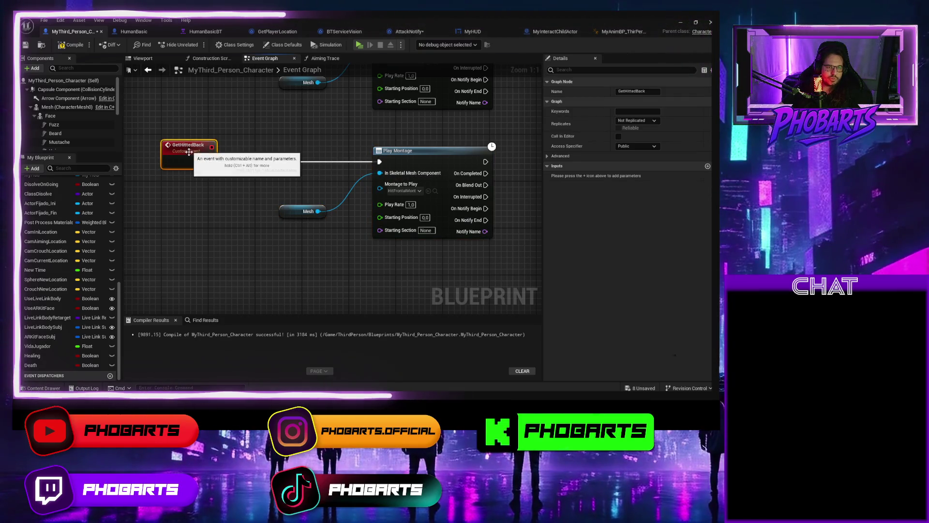
Set the duplicate's Montage to Play to HitPorDetras and save the character blueprint
left_click(419, 192)
type("hit")
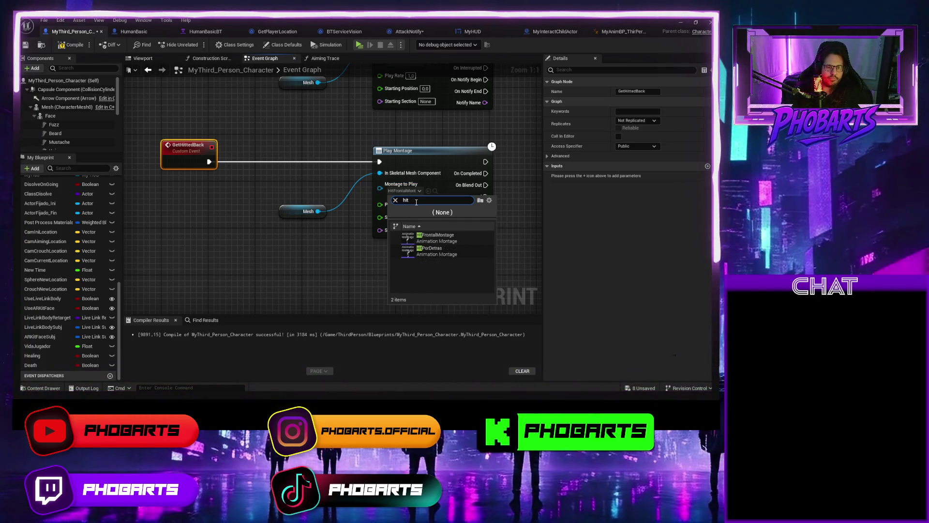
left_click(440, 251)
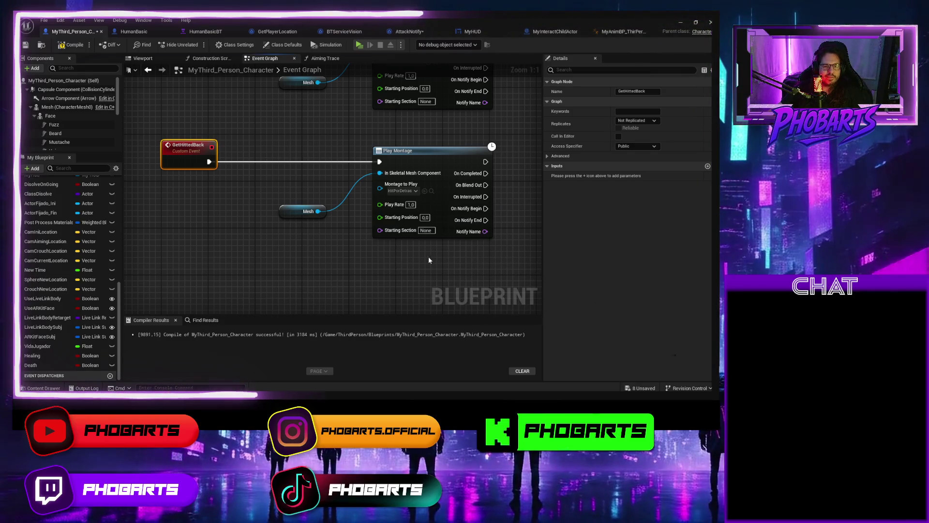
scroll(428, 257, "down", 2)
left_click_drag(385, 211, 435, 256)
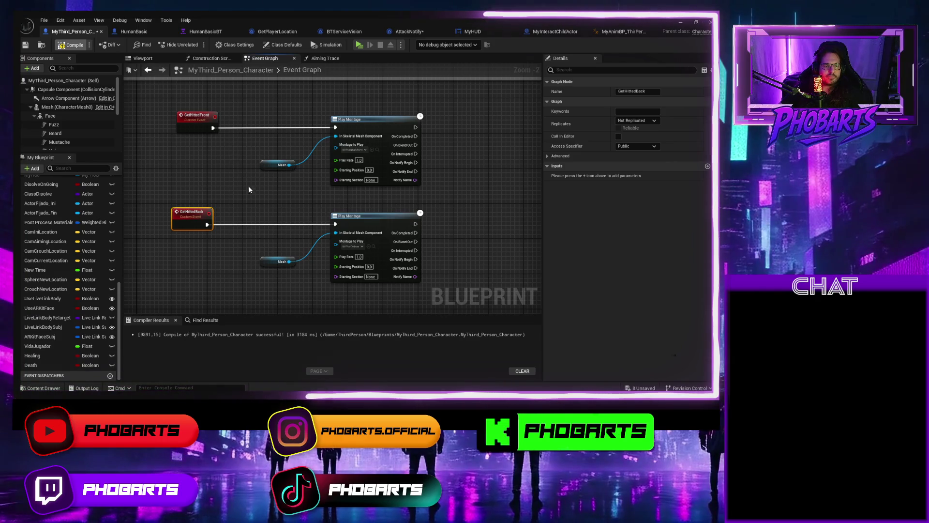
key("ctrl+s")
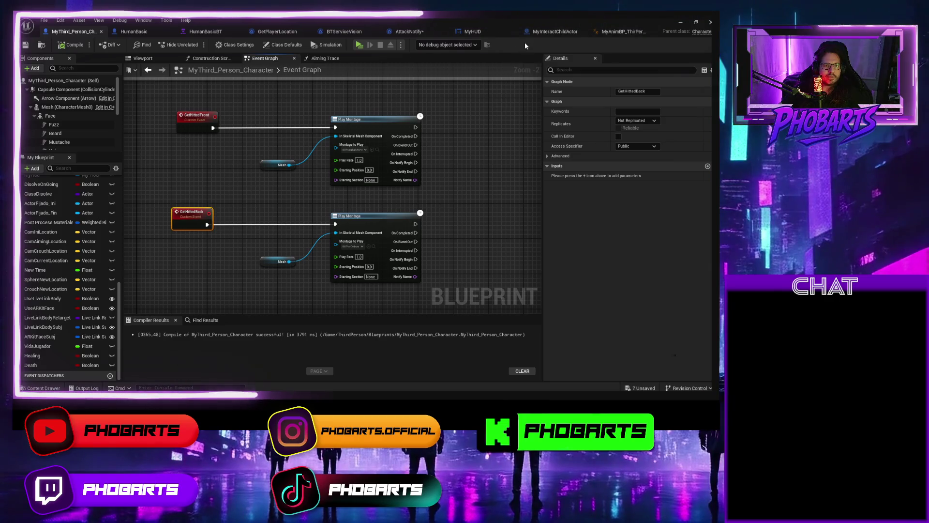
In AttackNotify, add a Get Hitted Back call off the character cast below Get Hitted Front
left_click(449, 33)
left_click(449, 33)
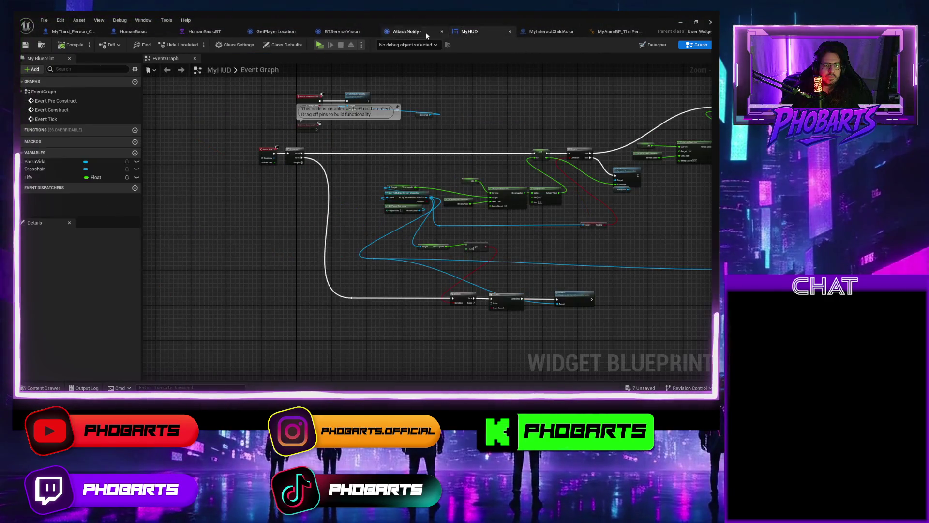
left_click(412, 33)
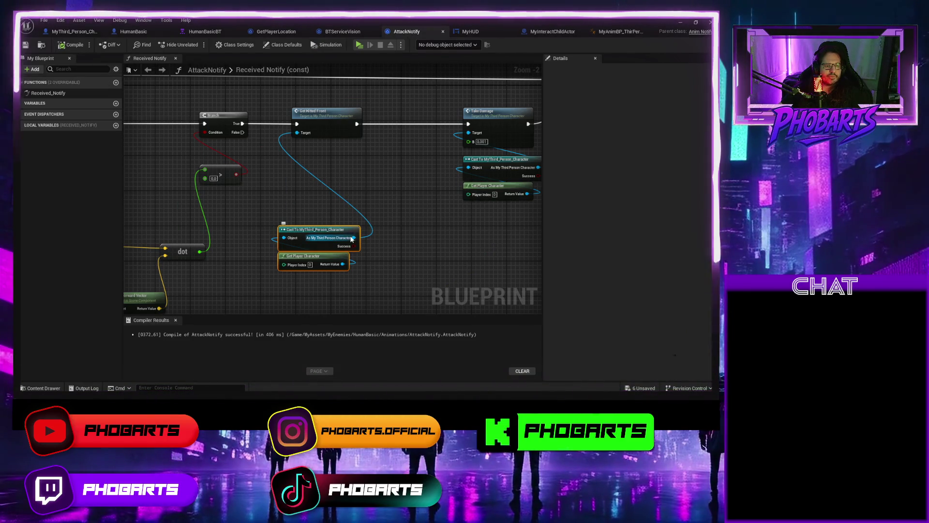
left_click_drag(352, 239, 315, 169)
type("get hitt")
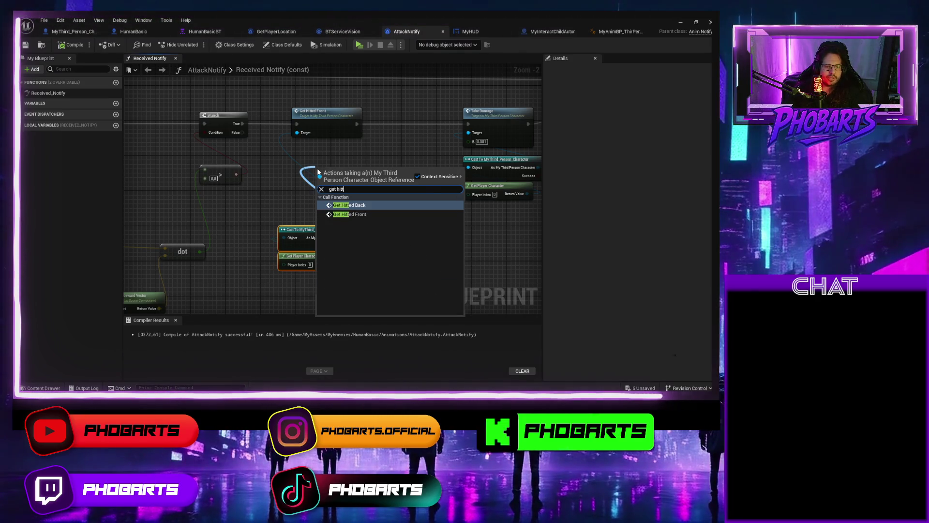
key("Return")
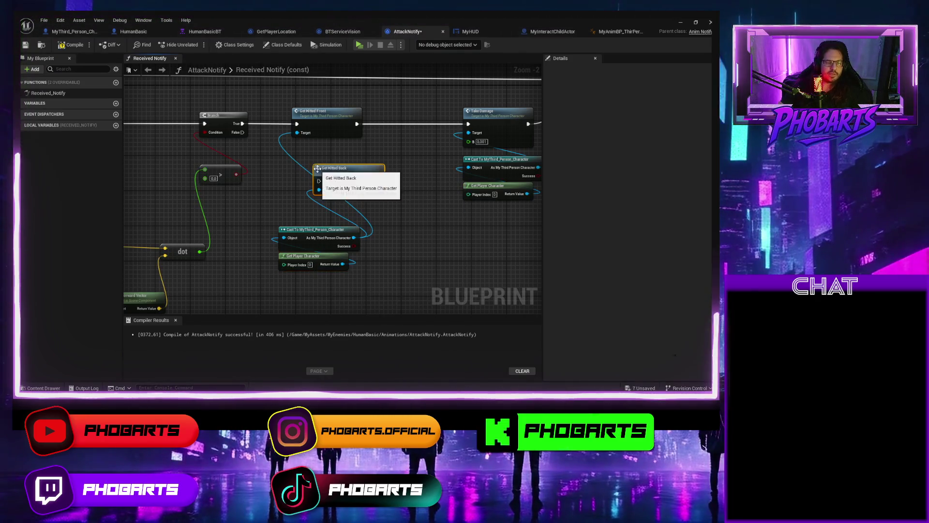
left_click_drag(344, 182, 321, 176)
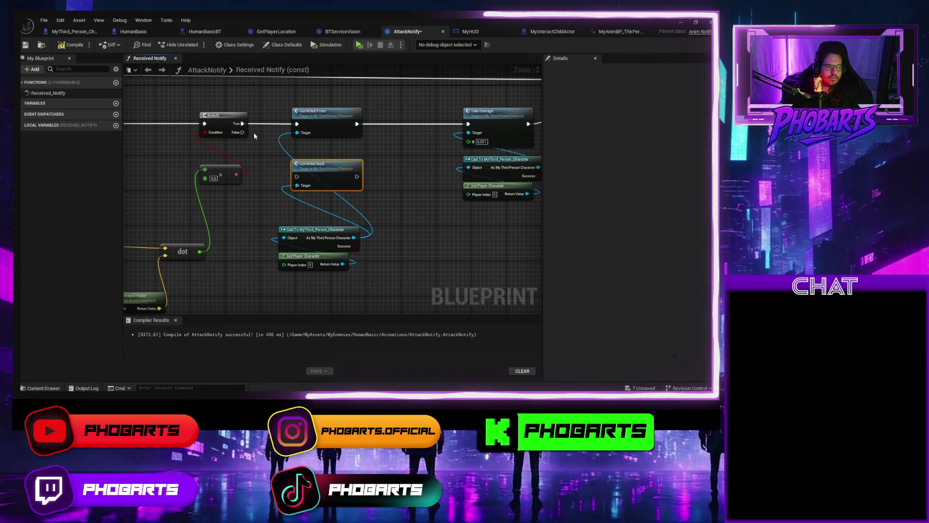
Wire the Branch False path into Get Hitted Back and its exec into Take Damage
left_click_drag(242, 132, 296, 176)
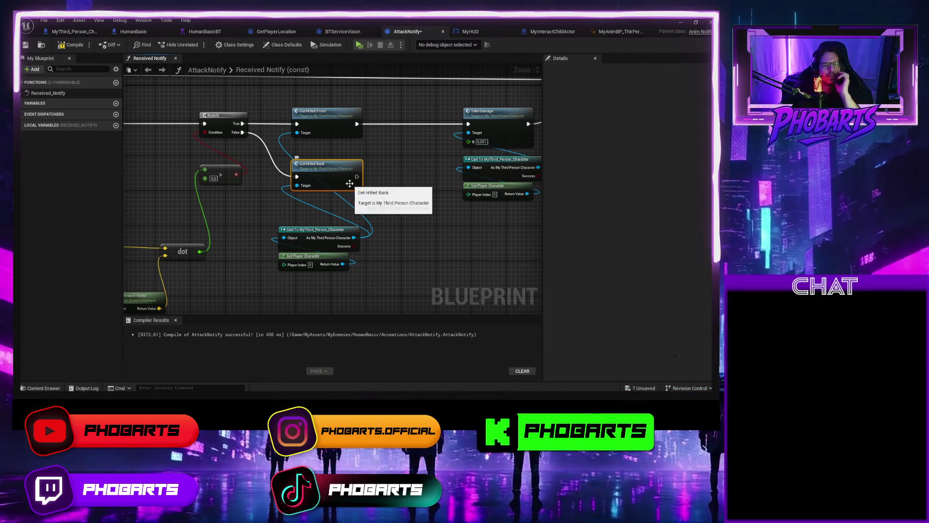
left_click_drag(357, 180, 358, 180)
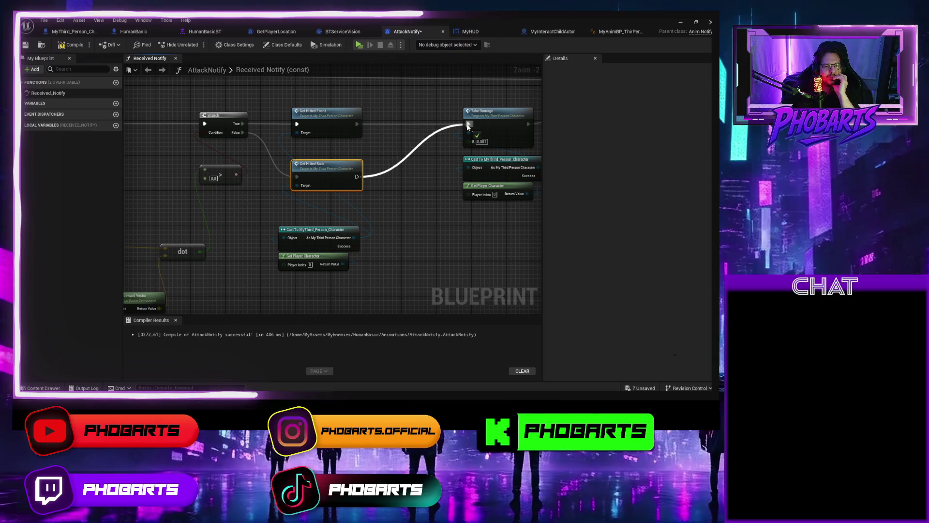
left_click_drag(469, 127, 468, 125)
left_click(67, 33)
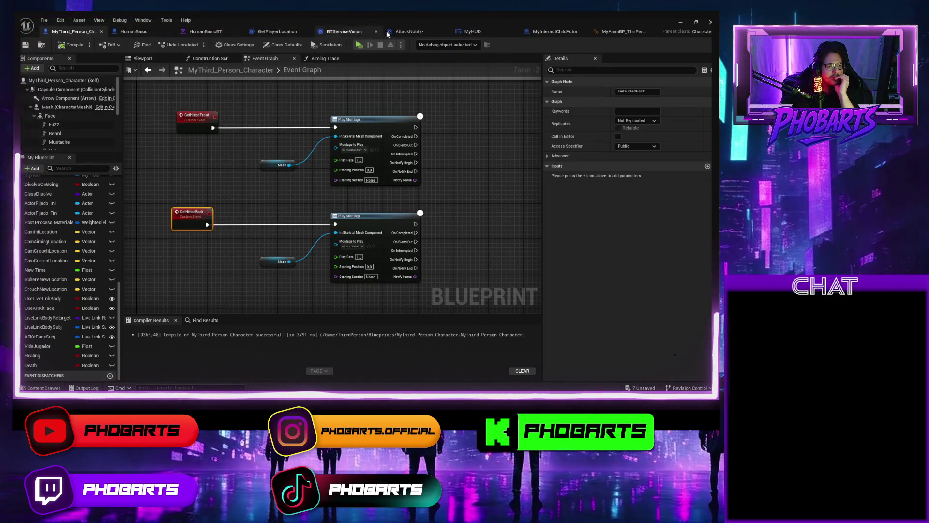
left_click(388, 33)
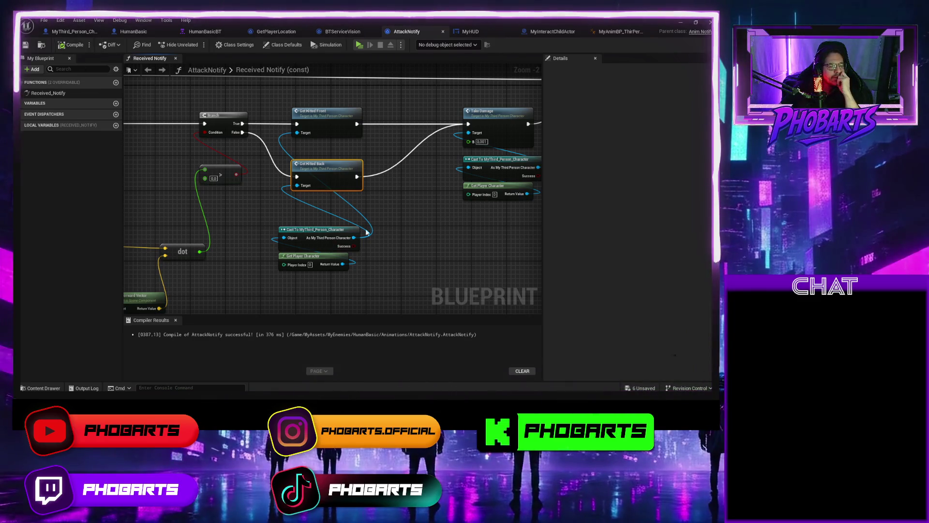
scroll(391, 208, "down", 2)
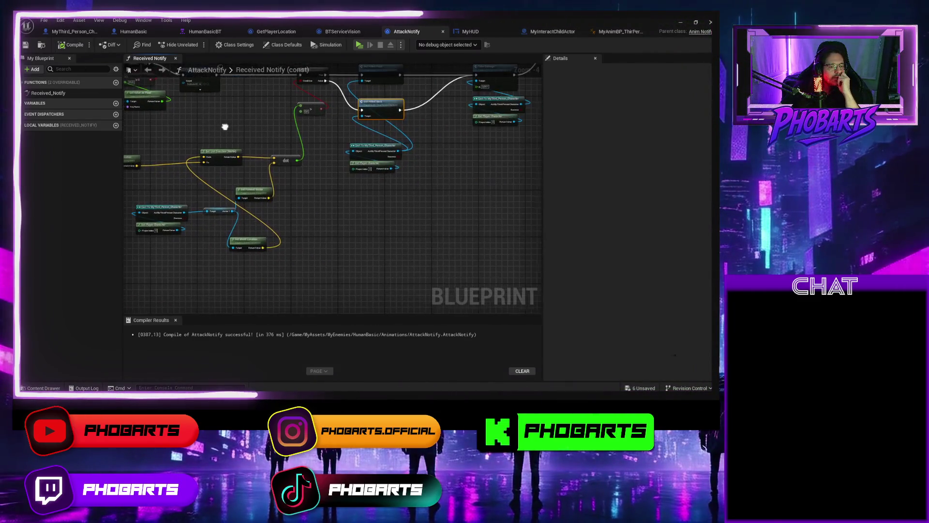
scroll(315, 216, "up", 1)
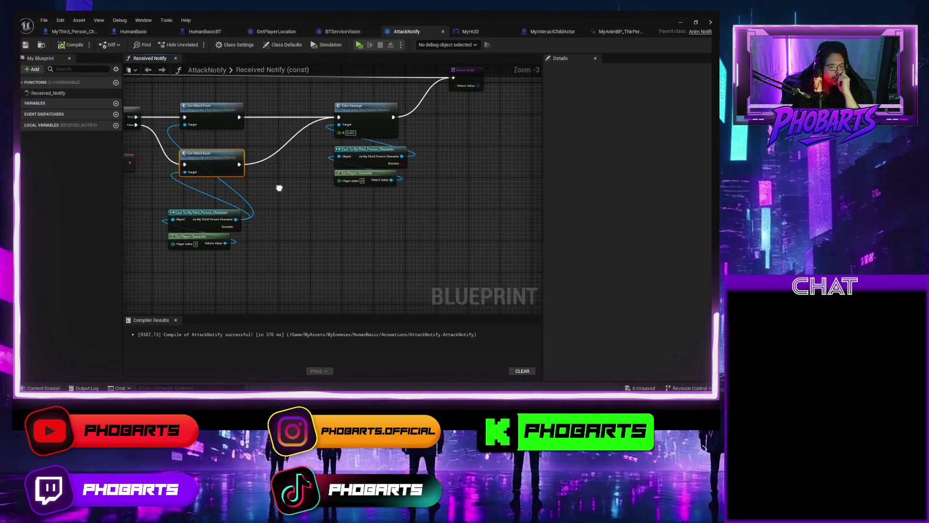
left_click_drag(278, 188, 321, 216)
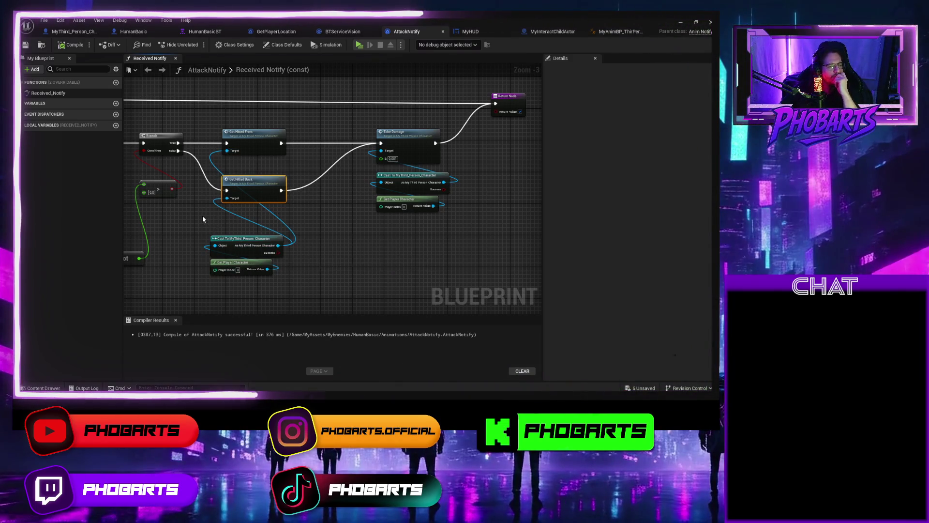
left_click(69, 32)
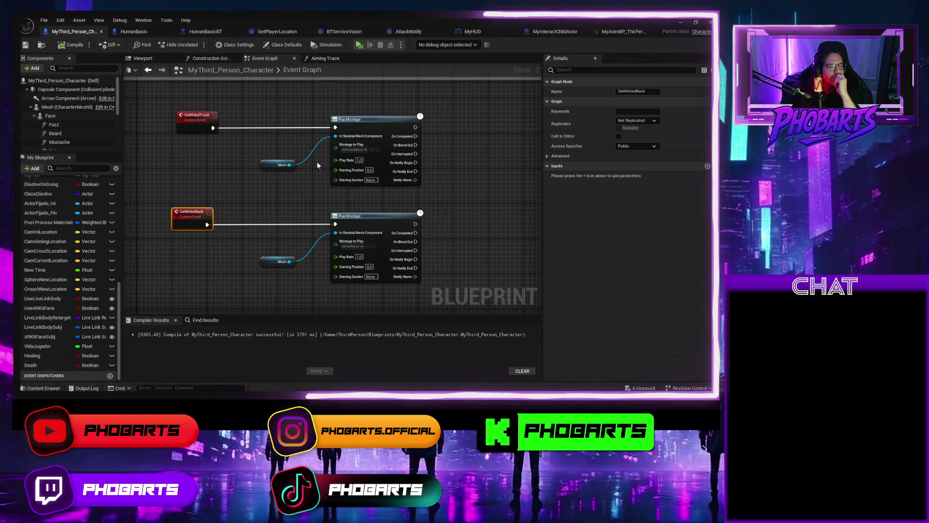
Open the HitPorDetras montage from the Hits folder in the Content Drawer
left_click(287, 286)
key("ctrl+space")
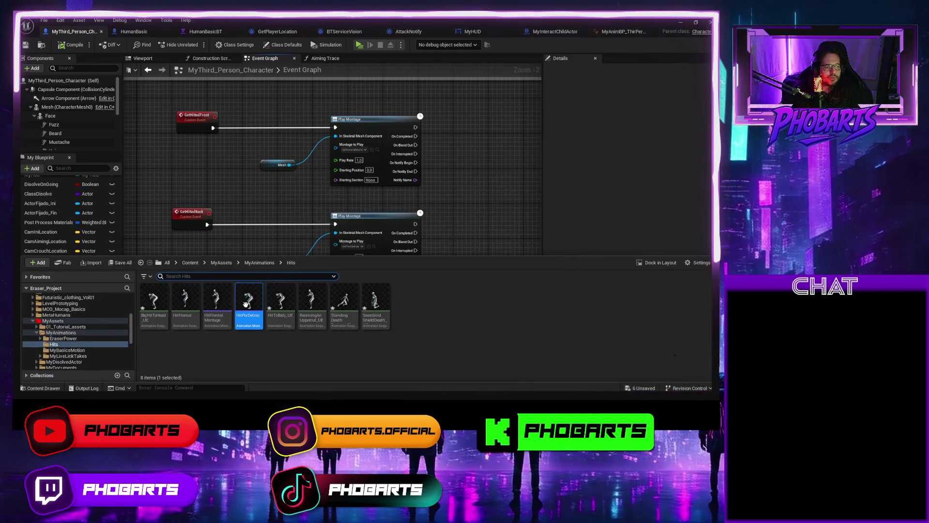
double_click(249, 302)
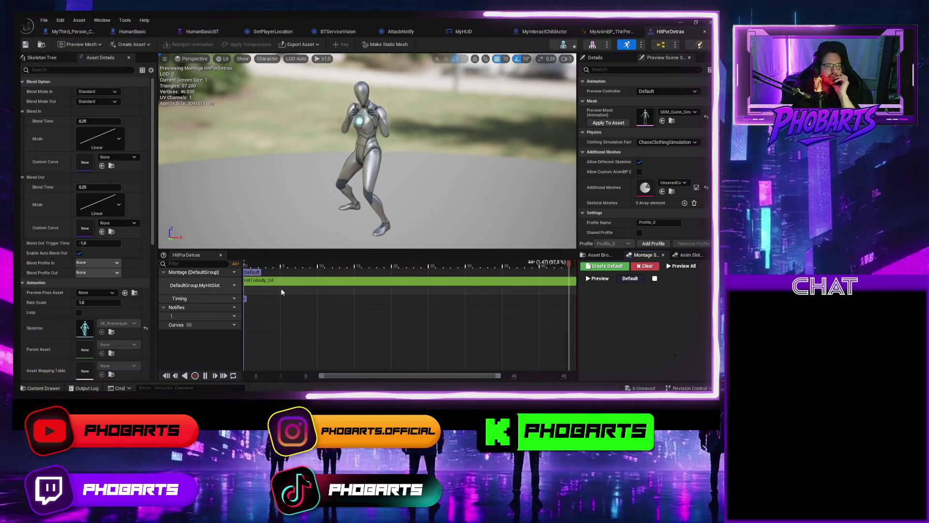
In MyAnimBP_ThirPerson's AnimGraph, inspect the AlphaMontageDisolve variable and the MyHitSlot blend chain
left_click(598, 33)
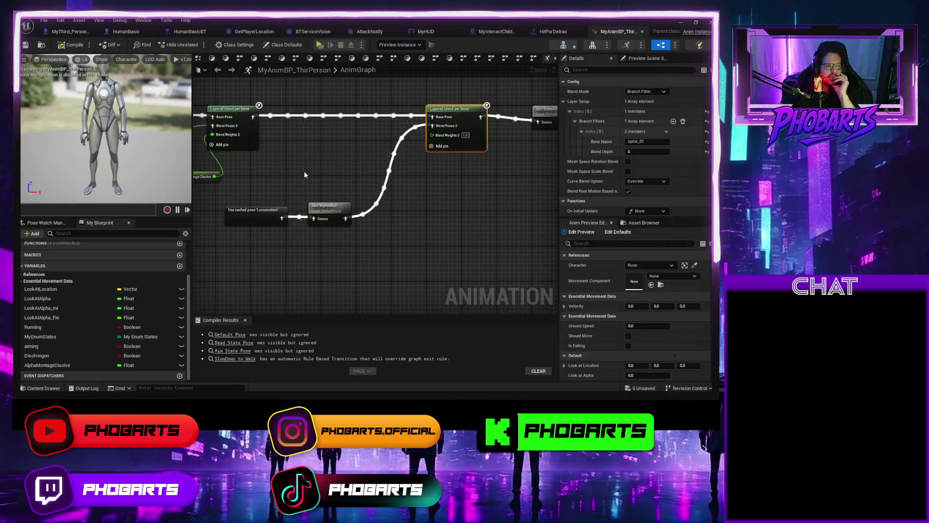
left_click_drag(304, 170, 426, 159)
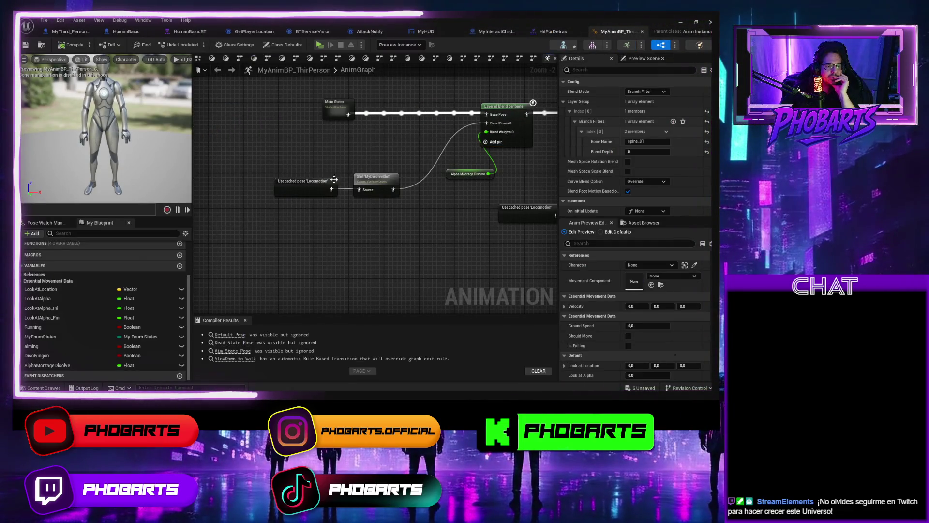
left_click_drag(408, 140, 319, 201)
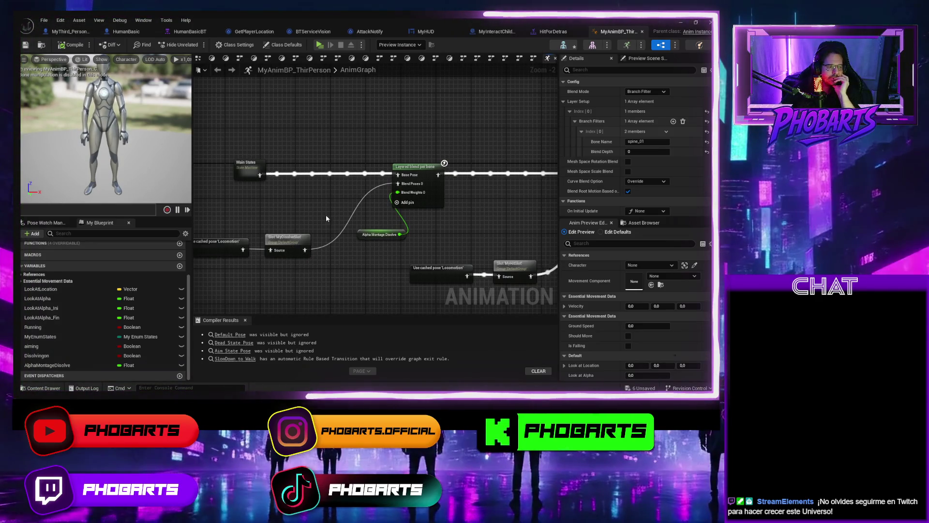
mouse_move(326, 201)
left_mouse_down()
mouse_move(319, 208)
mouse_move(285, 164)
mouse_move(308, 214)
left_mouse_up()
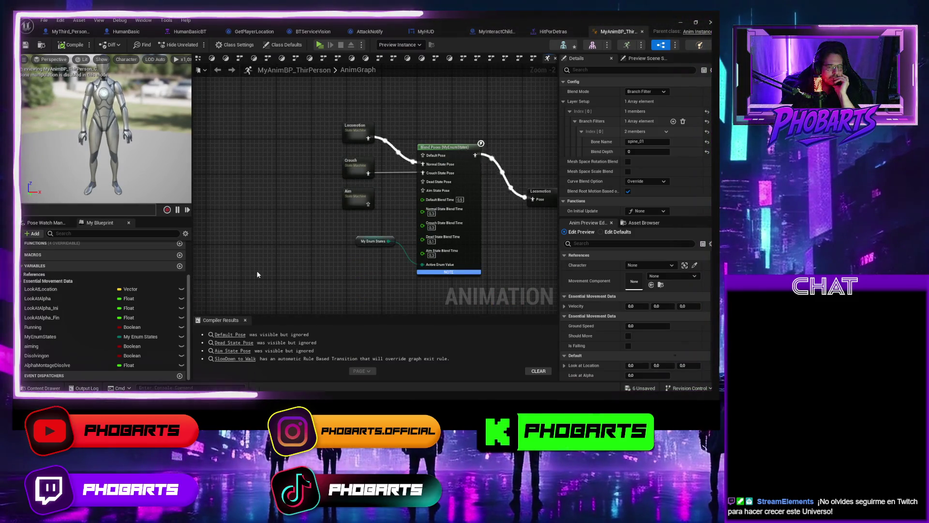
mouse_move(258, 271)
left_mouse_down()
mouse_move(228, 248)
mouse_move(246, 232)
mouse_move(222, 87)
mouse_move(502, 78)
mouse_move(331, 71)
left_mouse_up()
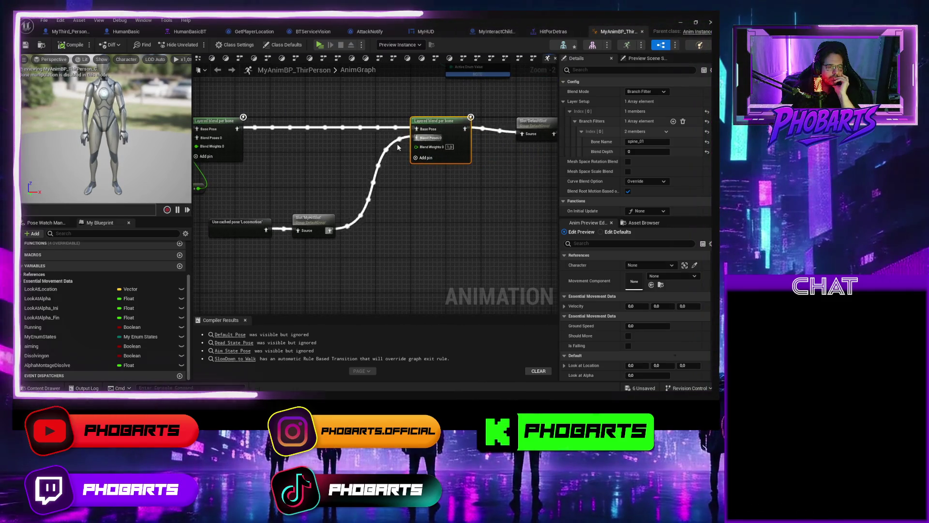
left_click_drag(310, 225, 331, 225)
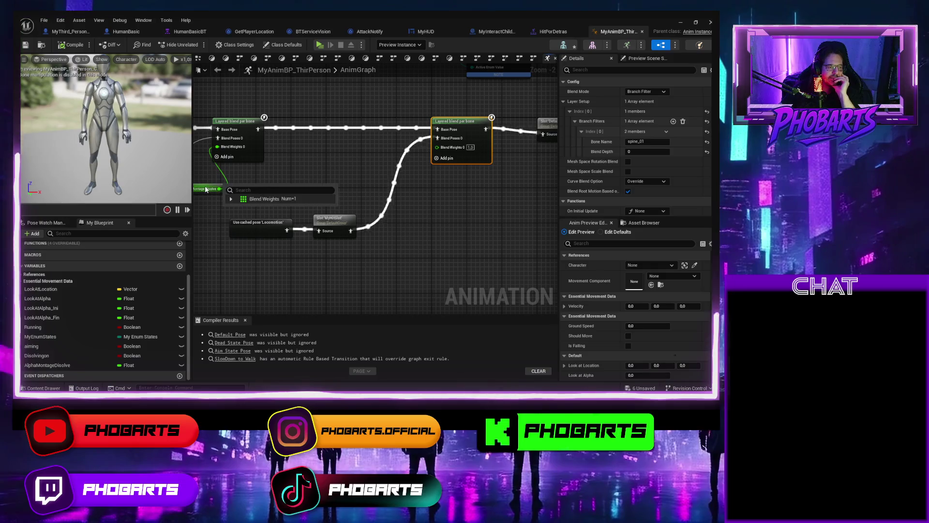
left_click(206, 189)
scroll(653, 340, "down", 5)
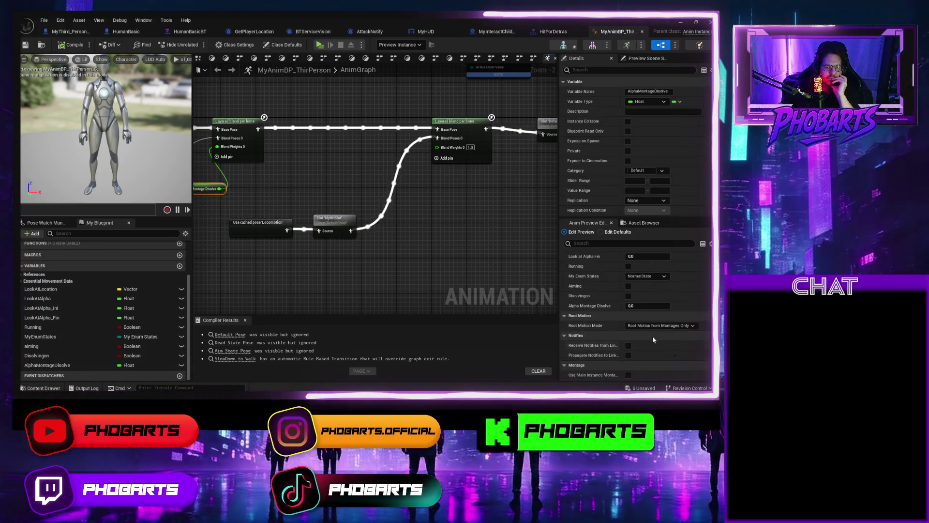
scroll(614, 155, "down", 3)
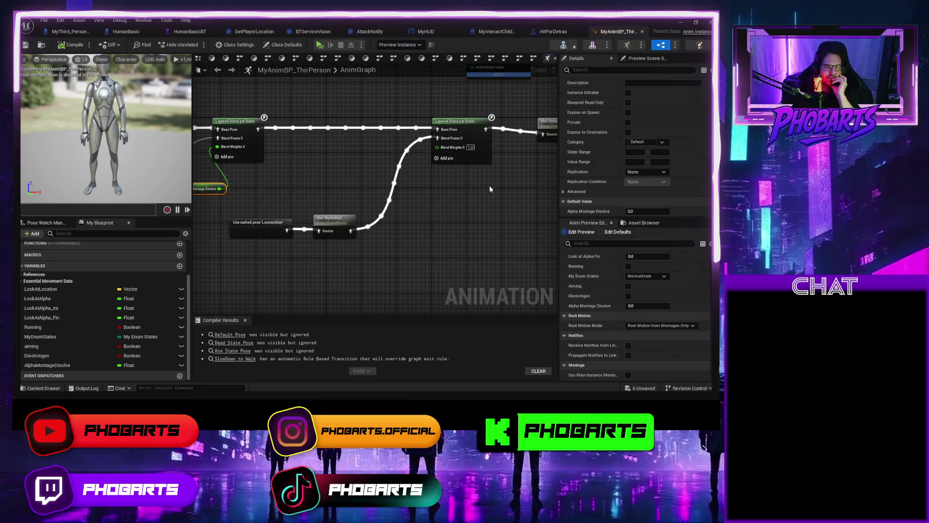
mouse_move(366, 171)
left_mouse_down()
mouse_move(550, 158)
mouse_move(408, 154)
mouse_move(300, 166)
mouse_move(464, 197)
mouse_move(369, 196)
left_mouse_up()
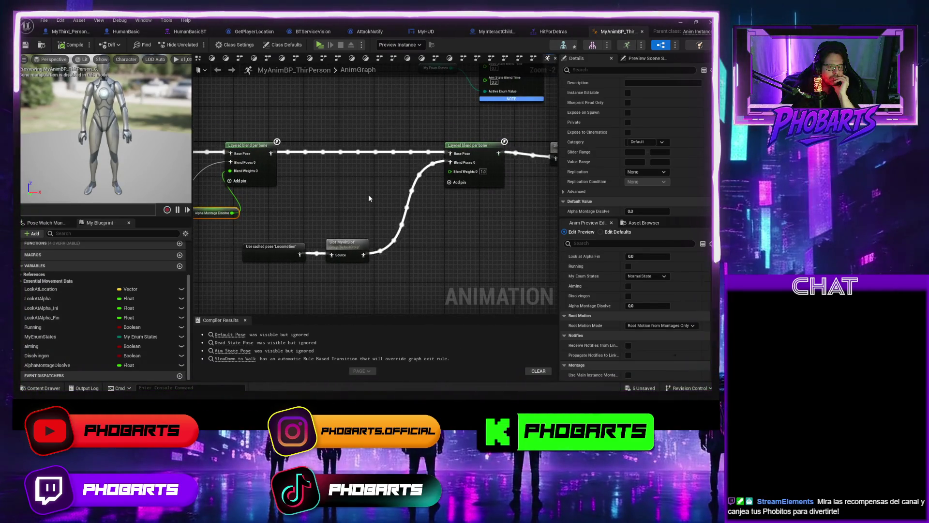
Set the second layered blend's Blend Weights 0 to 1.0, save, and playtest the level
left_click(483, 173)
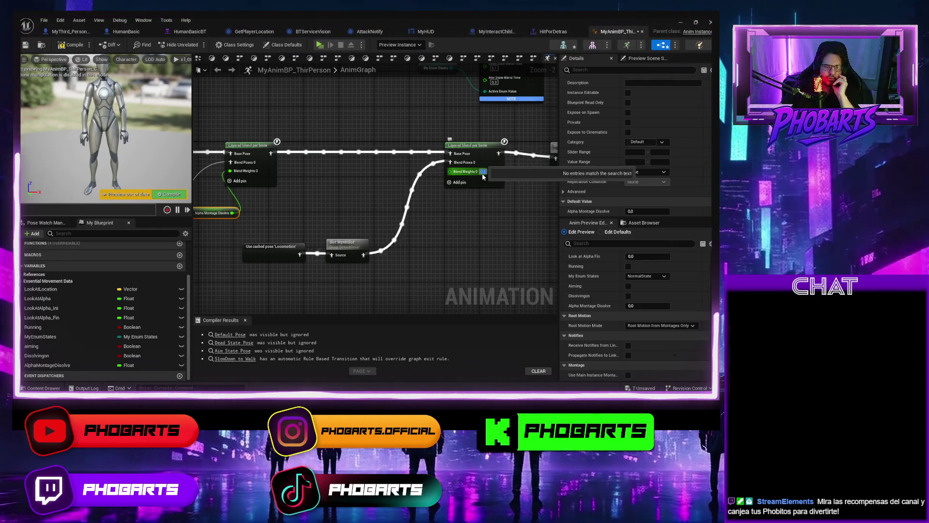
key("Return")
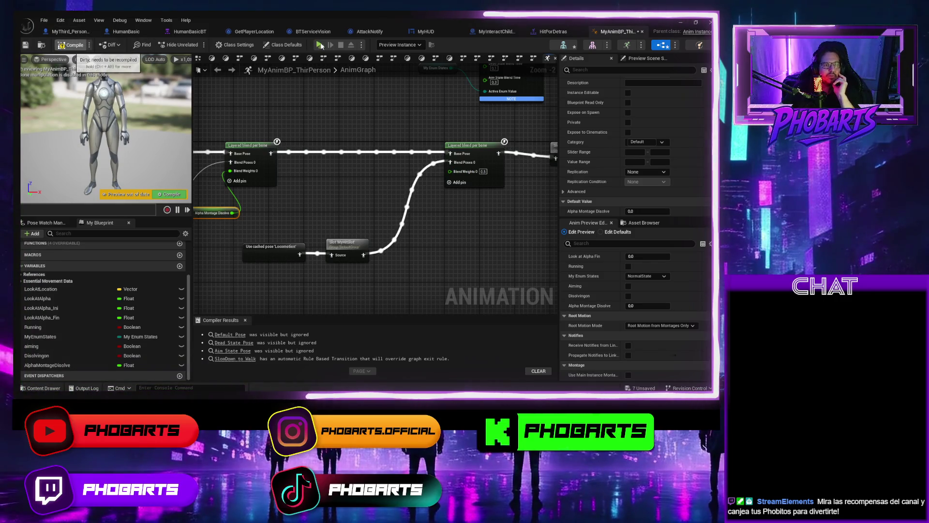
key("ctrl+s")
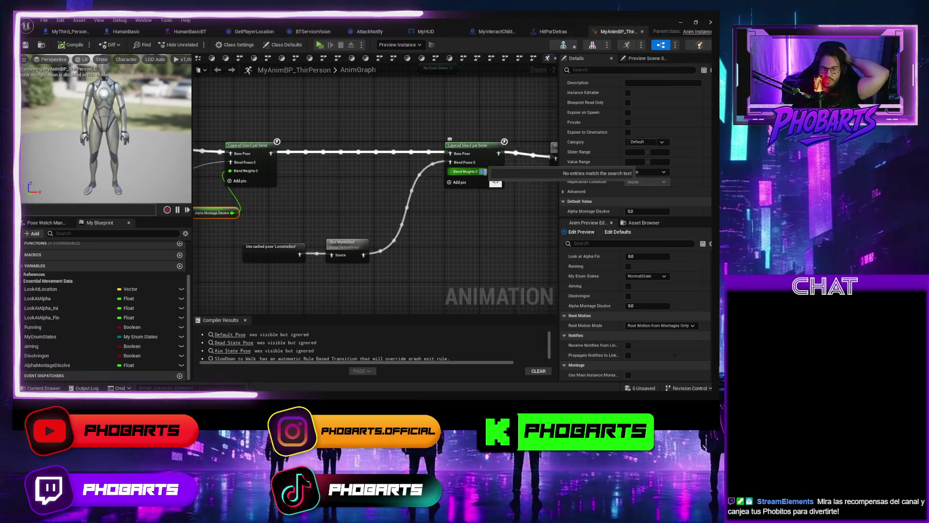
left_click(484, 172)
left_click(238, 92)
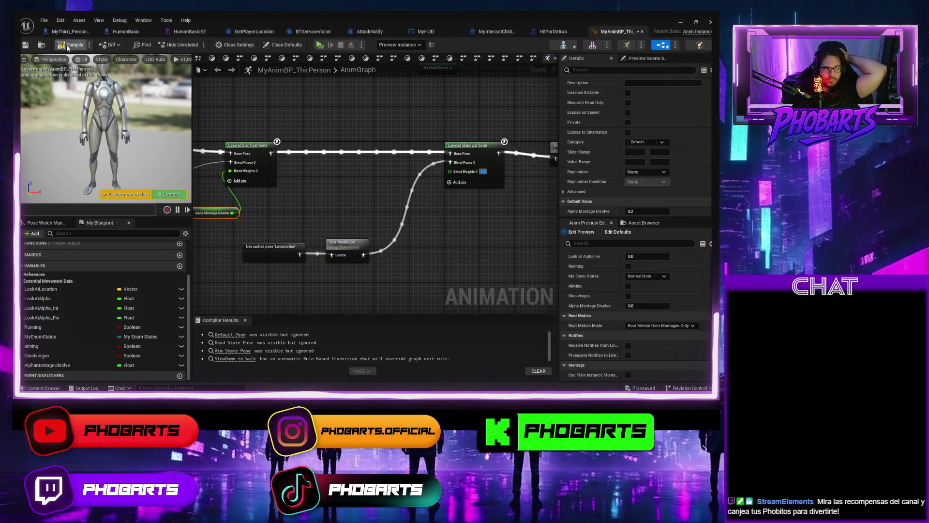
key("ctrl+s")
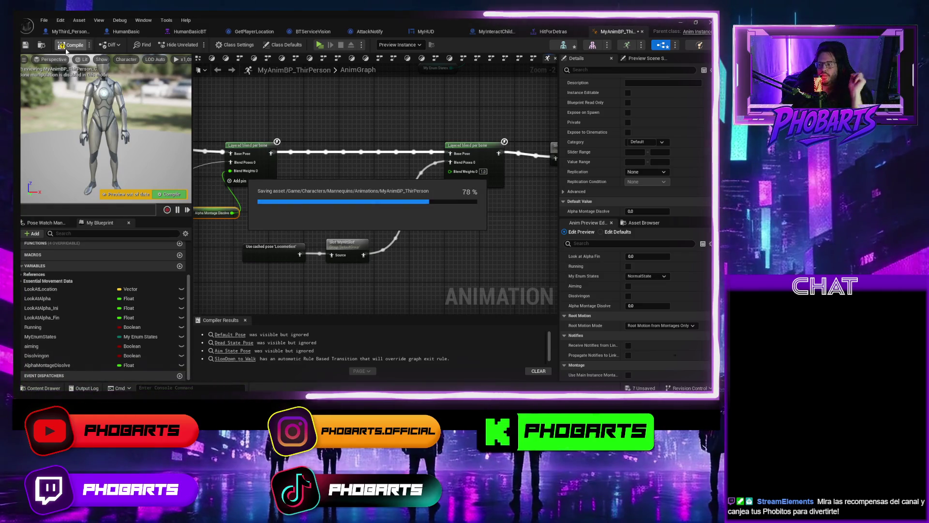
left_click(319, 45)
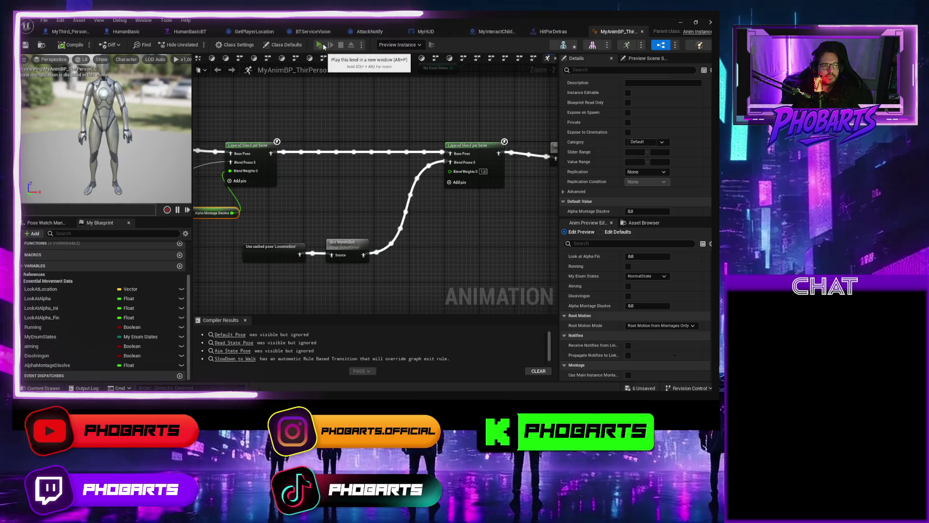
Run and stop another playtest, then bring up the HitPorDetras montage
left_click(323, 46)
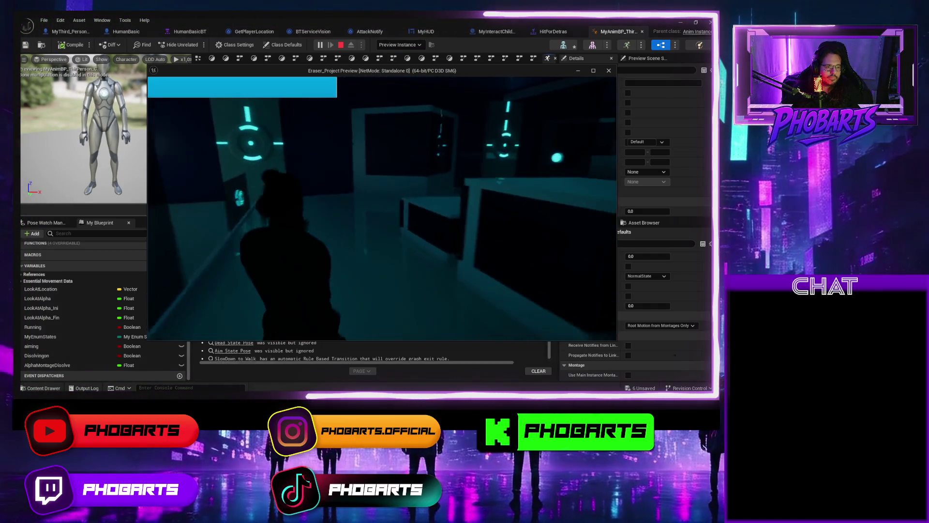
key("Escape")
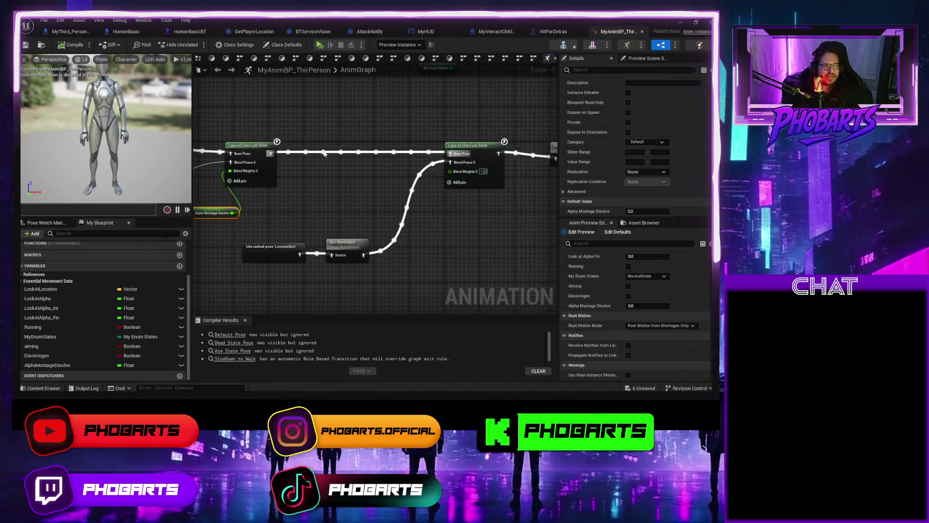
left_click(554, 31)
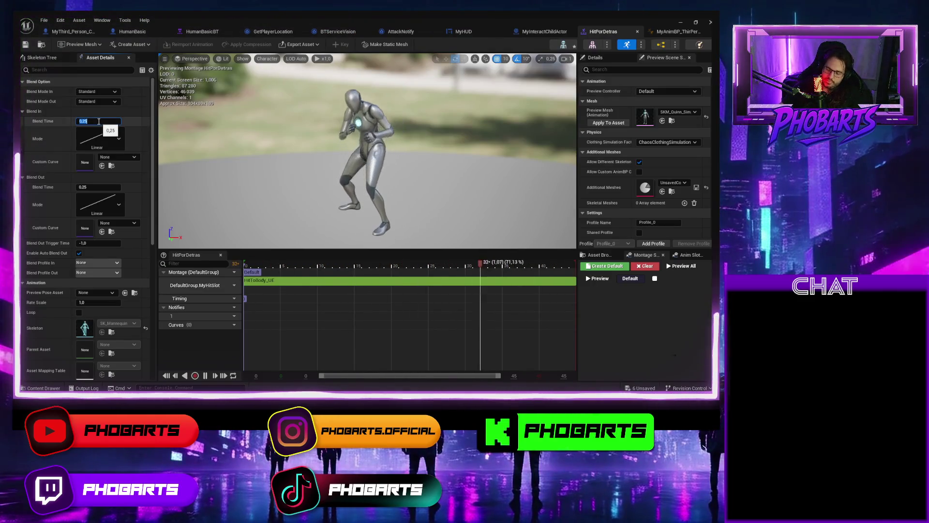
type("0.1")
Set HitPorDetras blend-in time to 0.1 and blend-out to 0.6, save, and minimize the editor
left_click(89, 187)
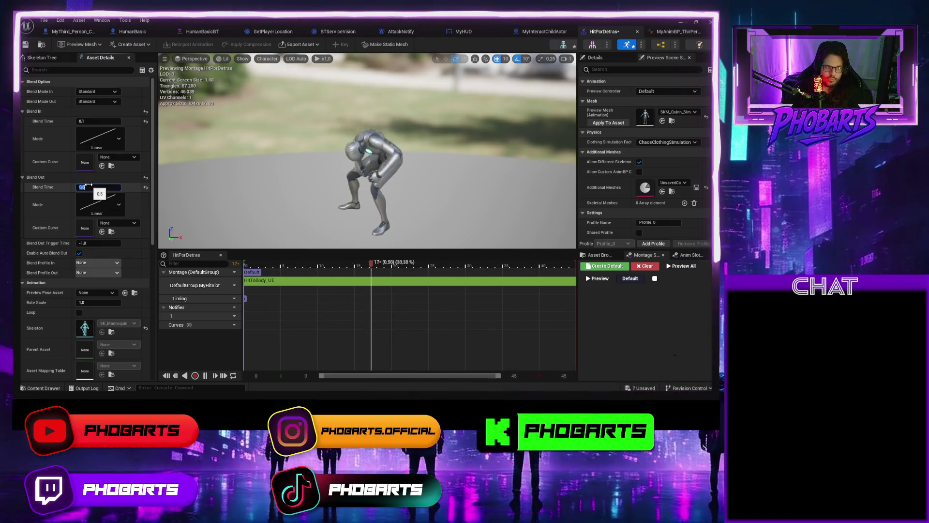
left_click(26, 45)
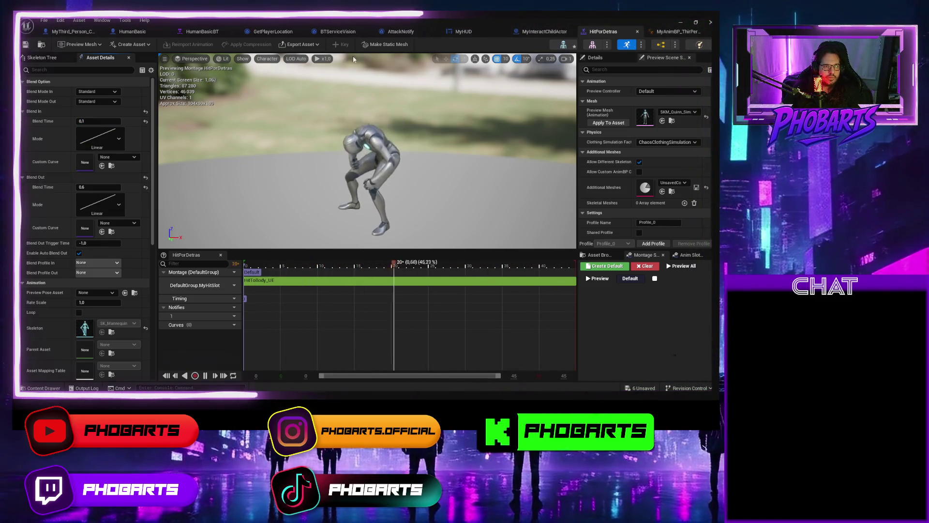
left_click(681, 24)
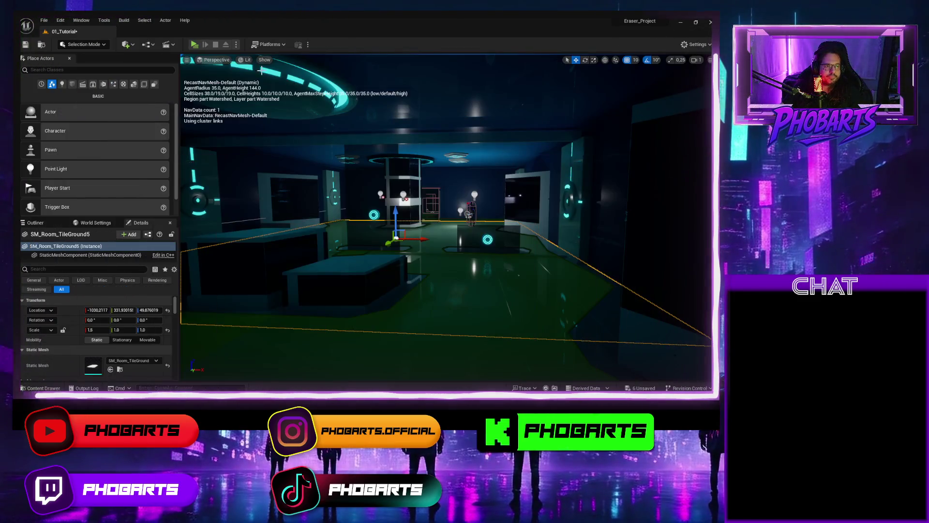
left_click(195, 44)
key("w")
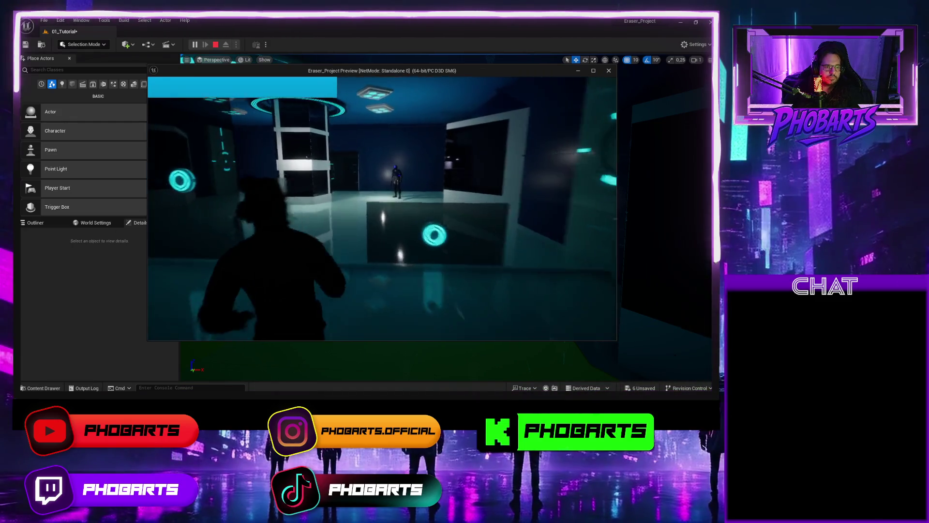
key("w")
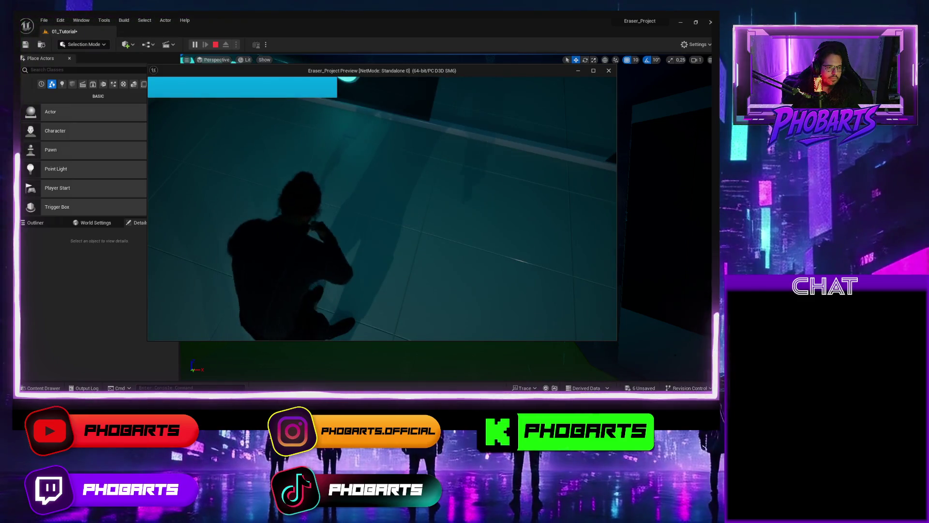
key("w")
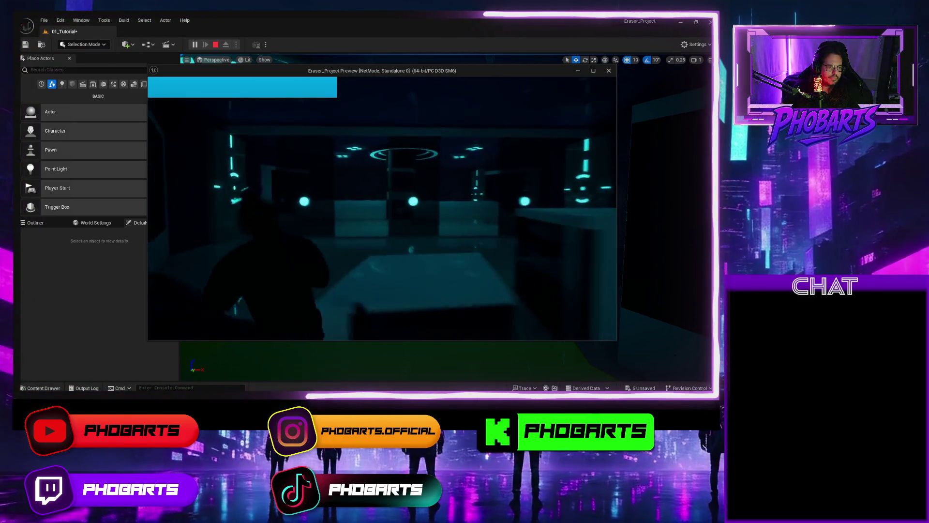
key("w")
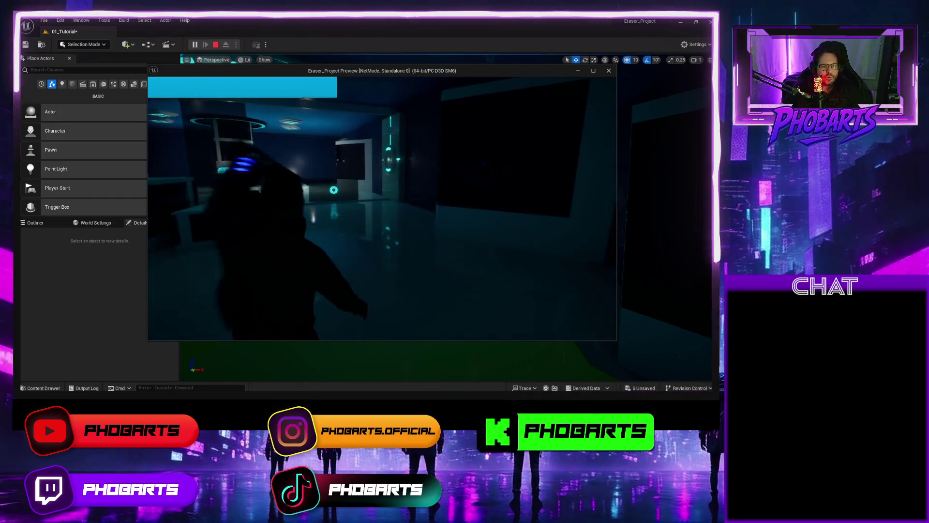
key("w")
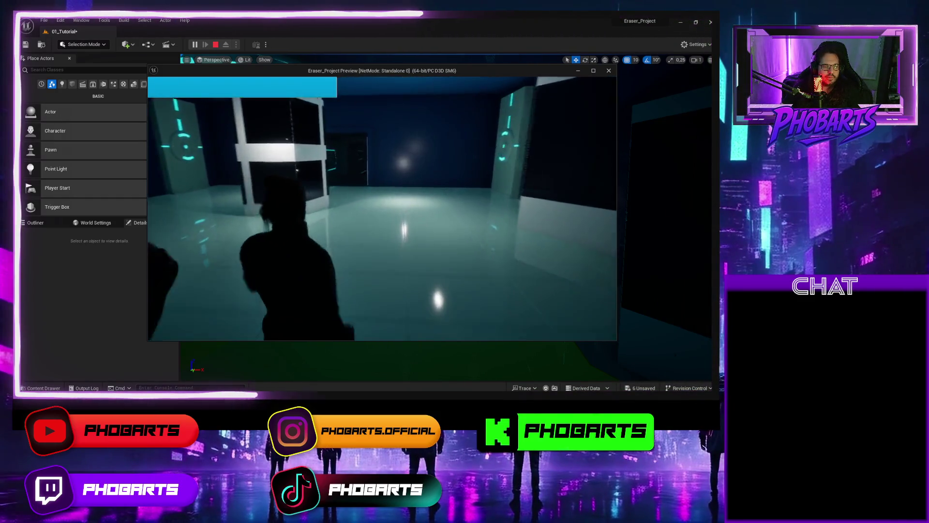
key("w")
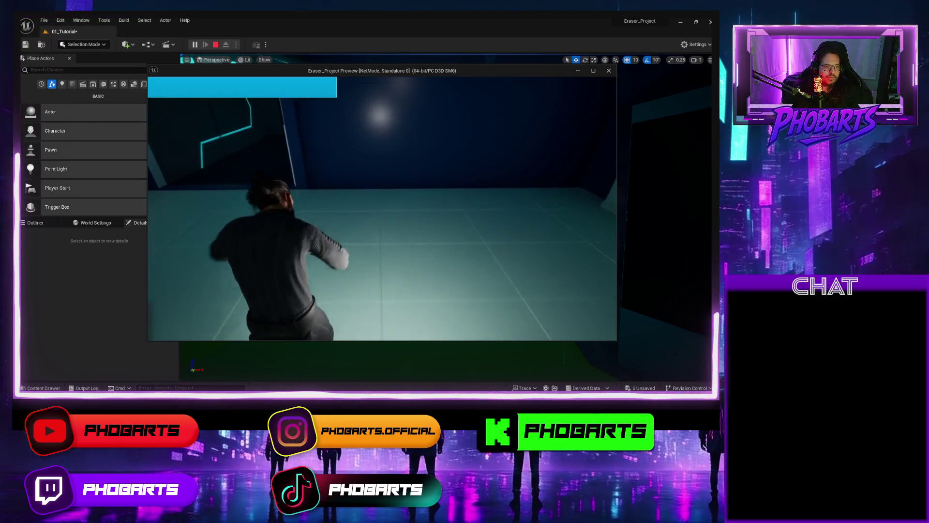
key("w")
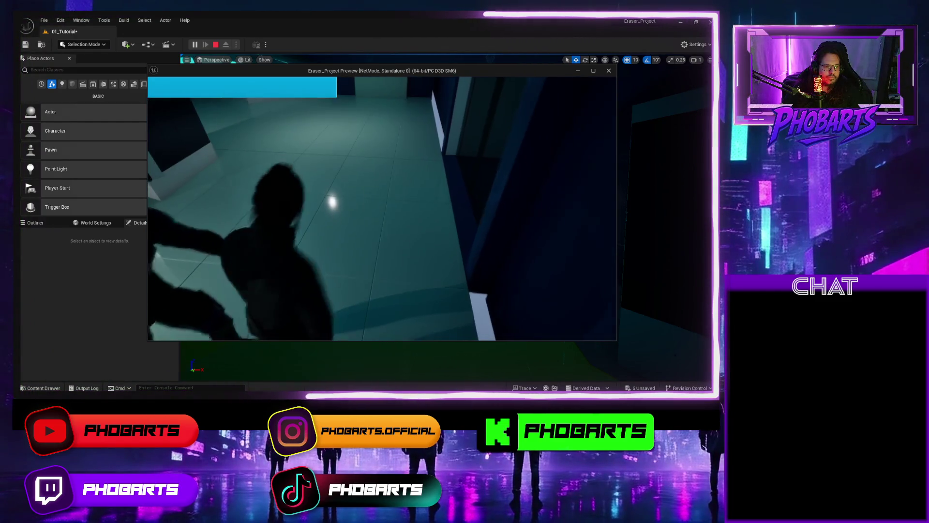
key("w")
key("w")
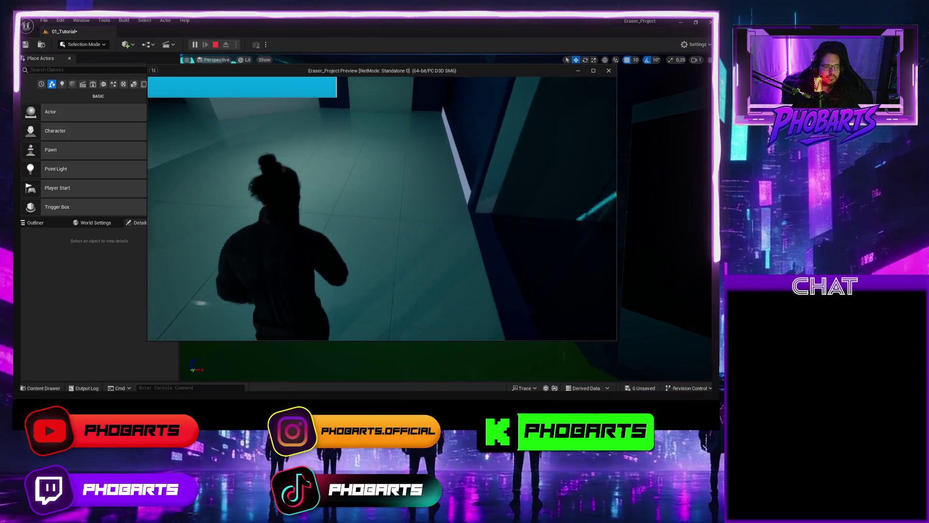
key("w")
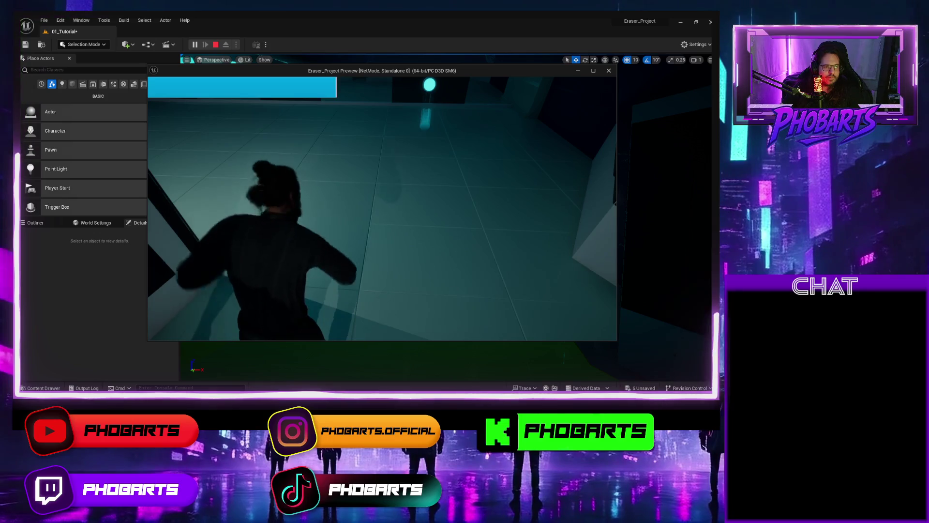
key("w")
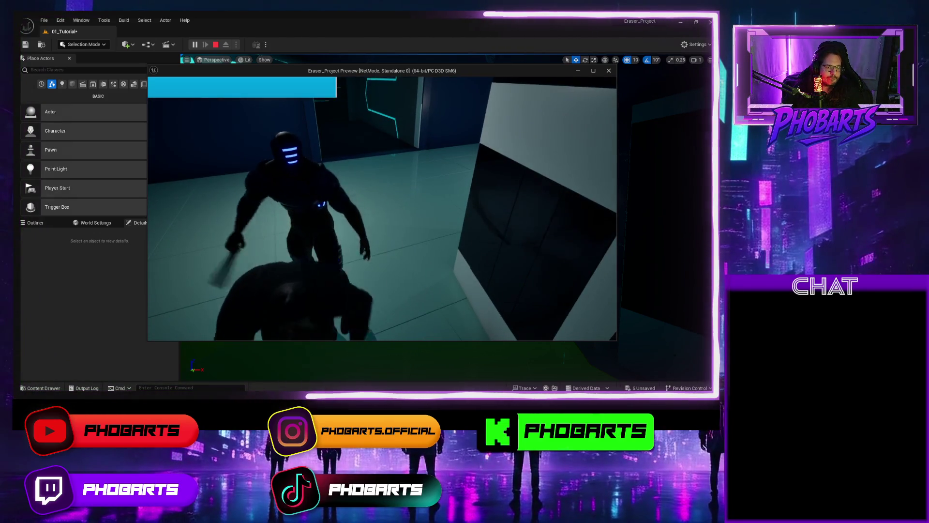
key("w")
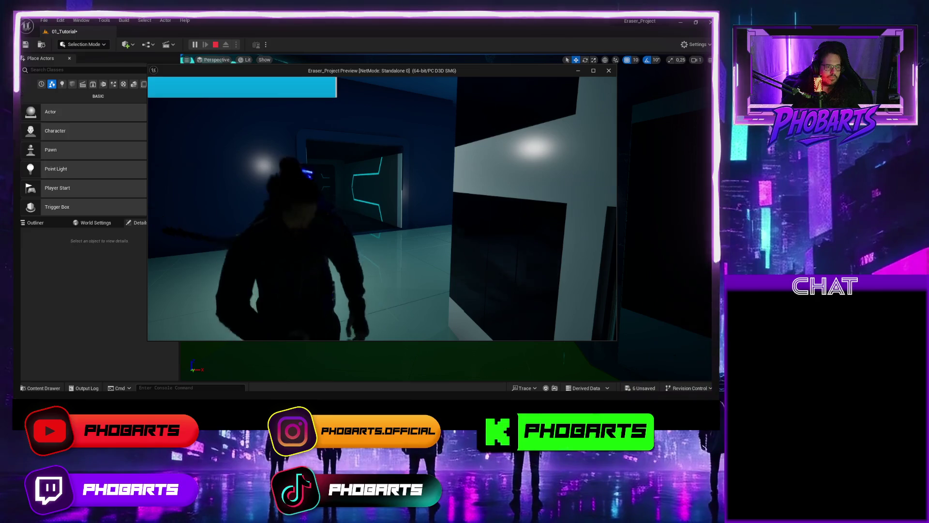
key("w")
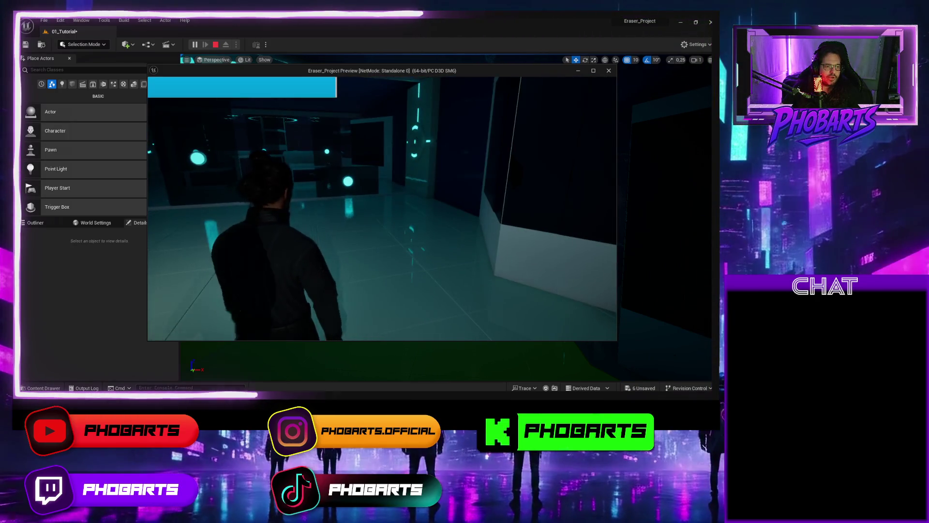
key("w")
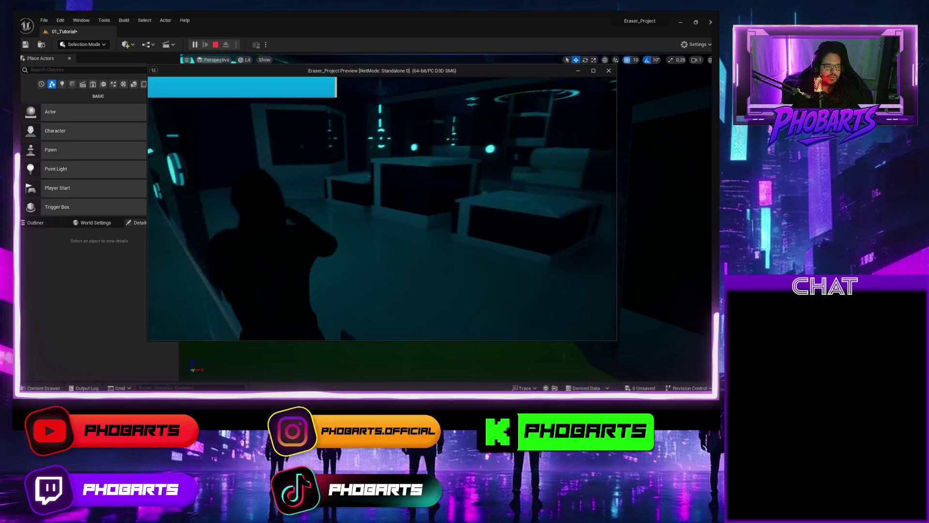
key("Escape")
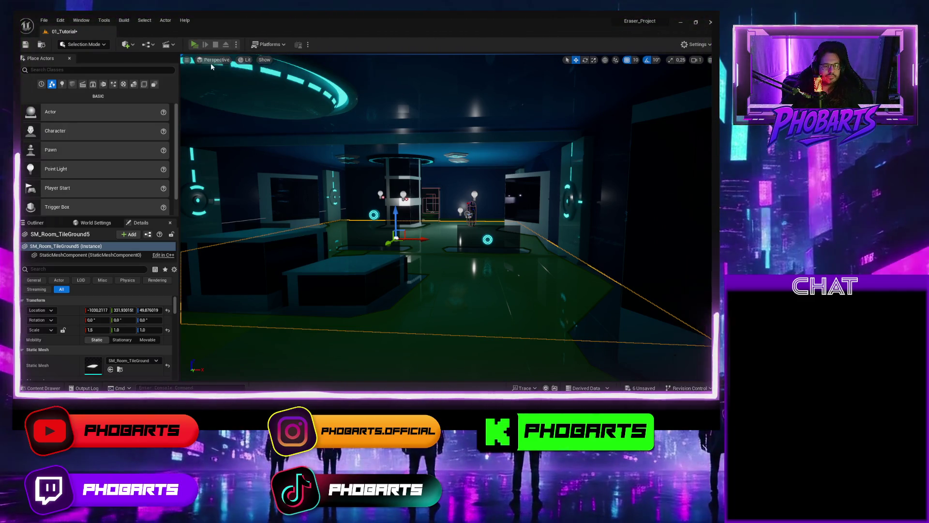
key("alt+p")
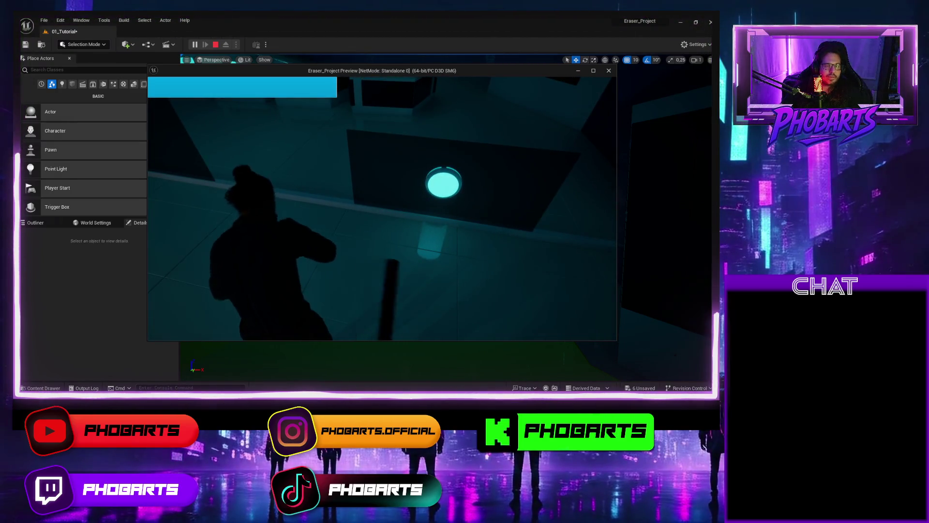
key("Escape")
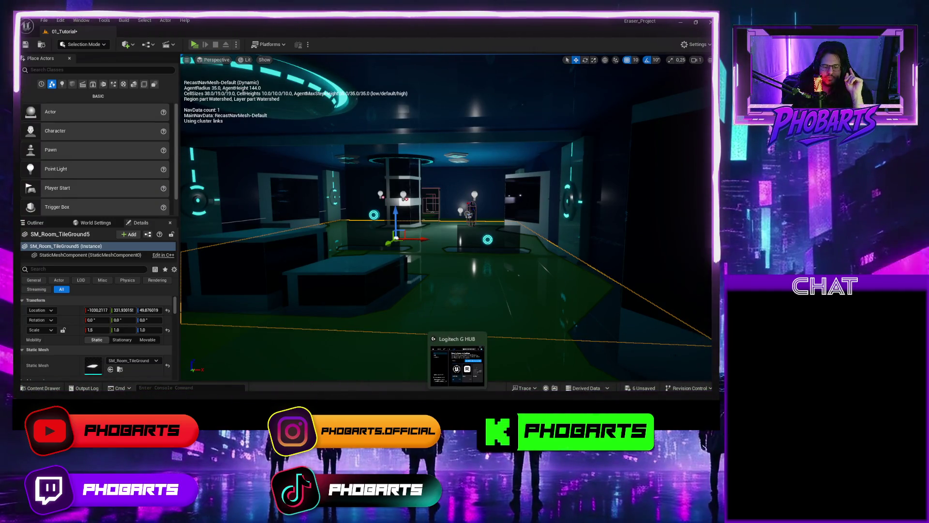
Browse Mixamo's hit animation results and preview Hit On Side Of Head on the character
left_click(435, 374)
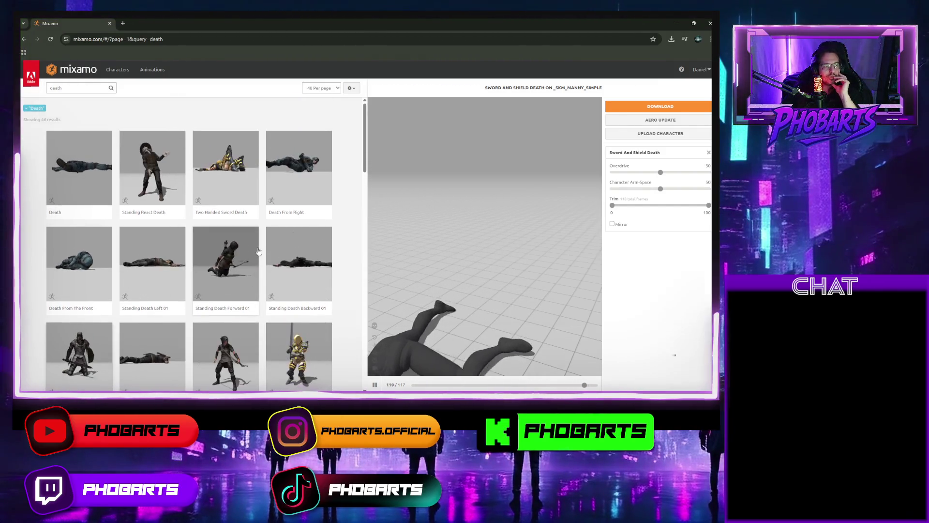
scroll(260, 252, "down", 5)
scroll(260, 251, "down", 10)
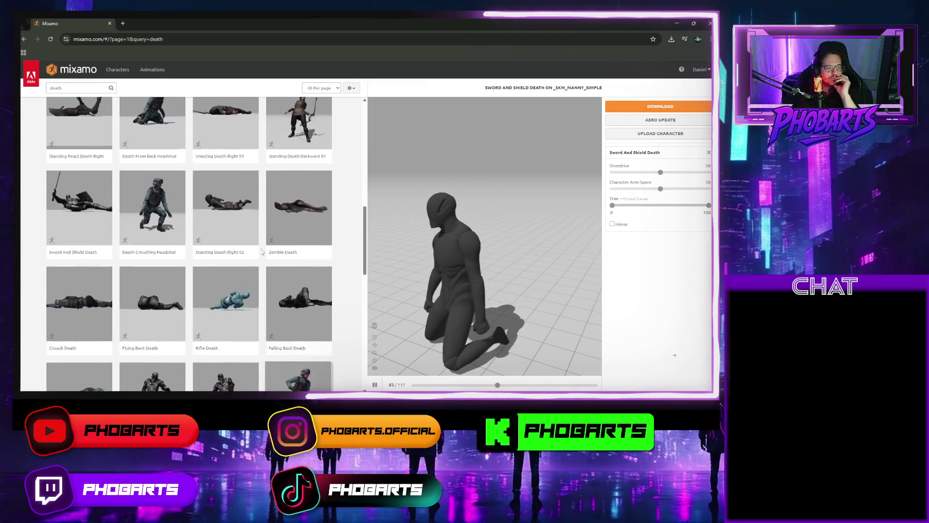
scroll(261, 252, "down", 6)
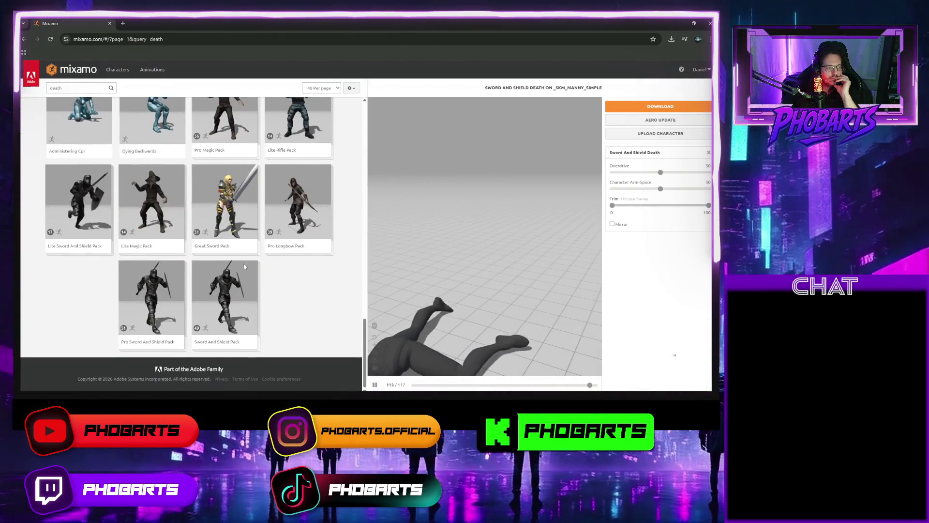
scroll(76, 117, "up", 6)
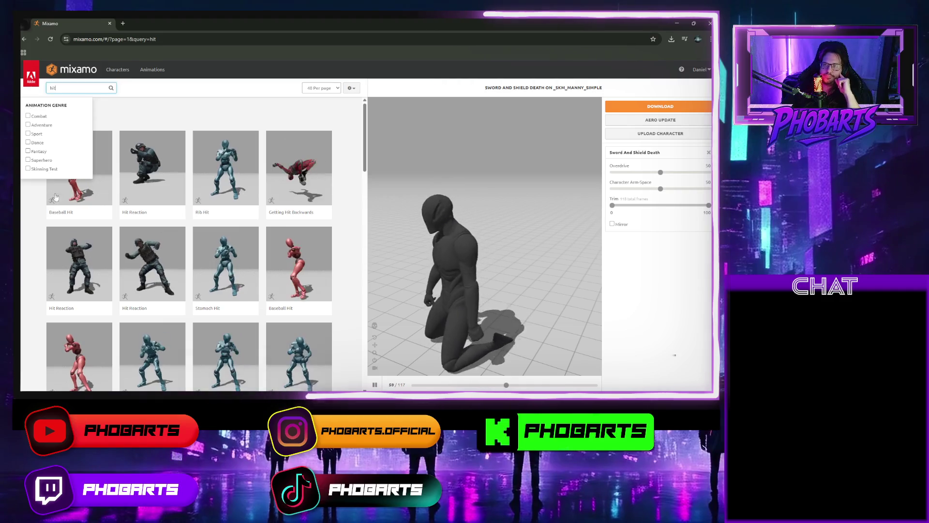
scroll(222, 235, "down", 2)
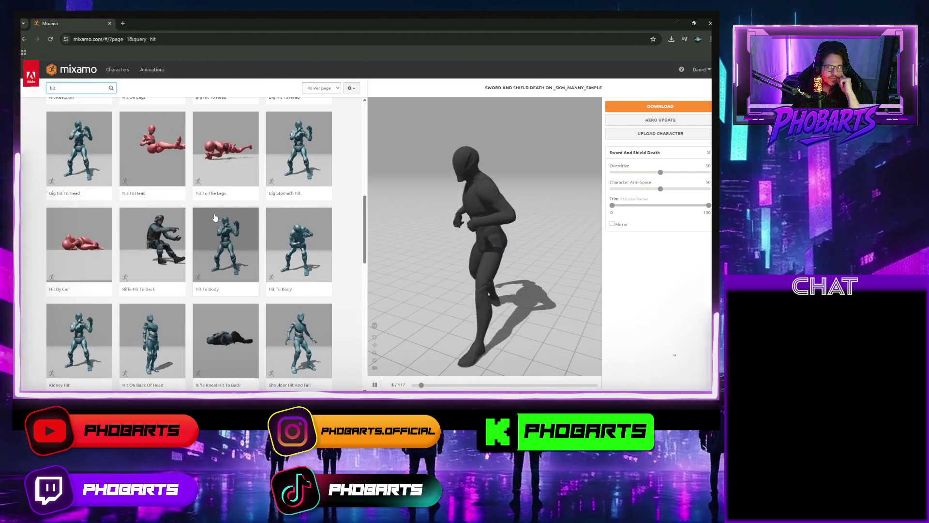
scroll(222, 228, "down", 4)
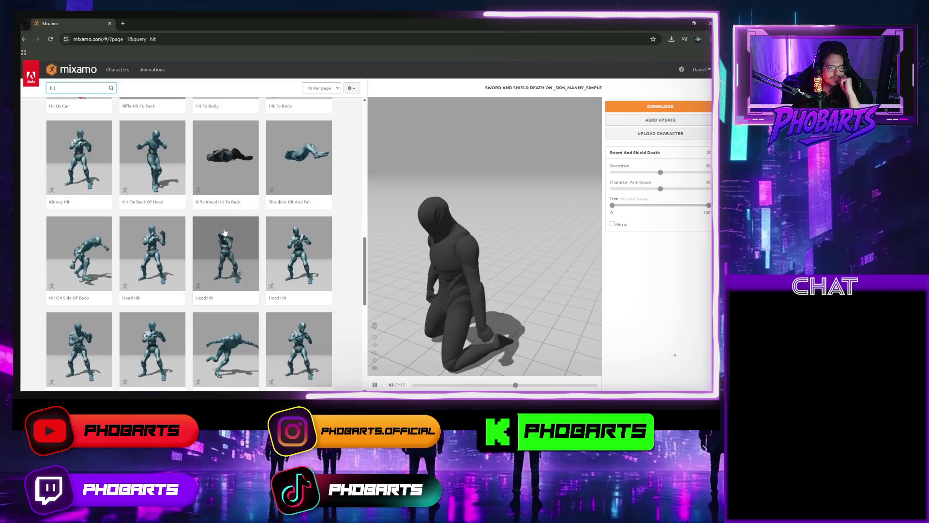
scroll(161, 285, "up", 3)
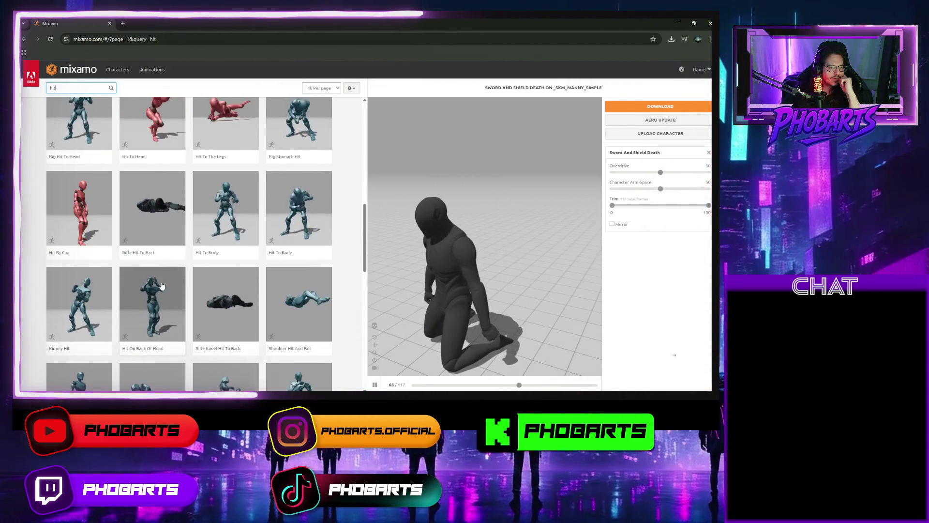
scroll(155, 283, "up", 1)
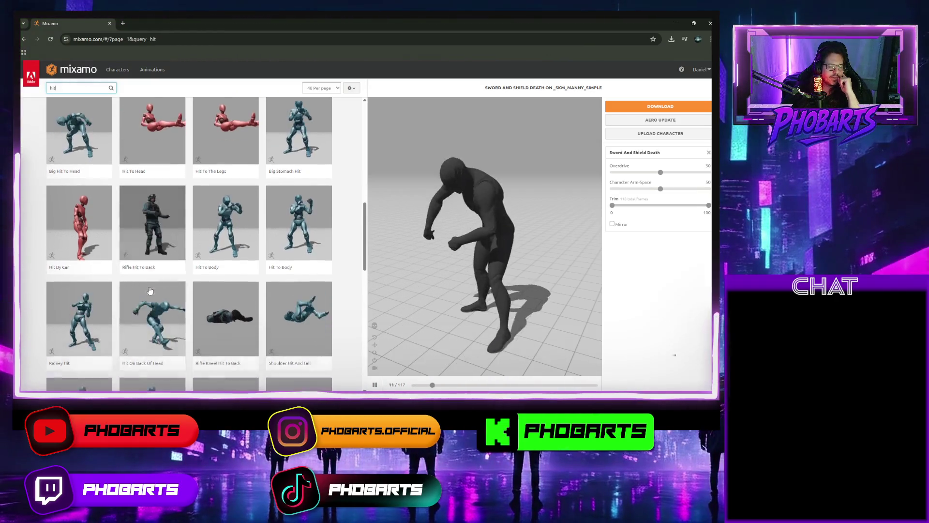
scroll(231, 283, "down", 5)
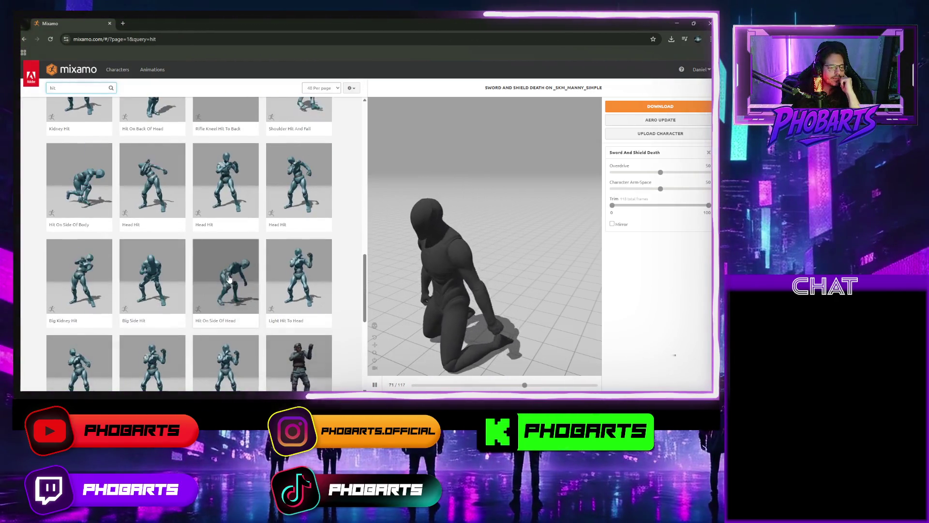
left_click(230, 281)
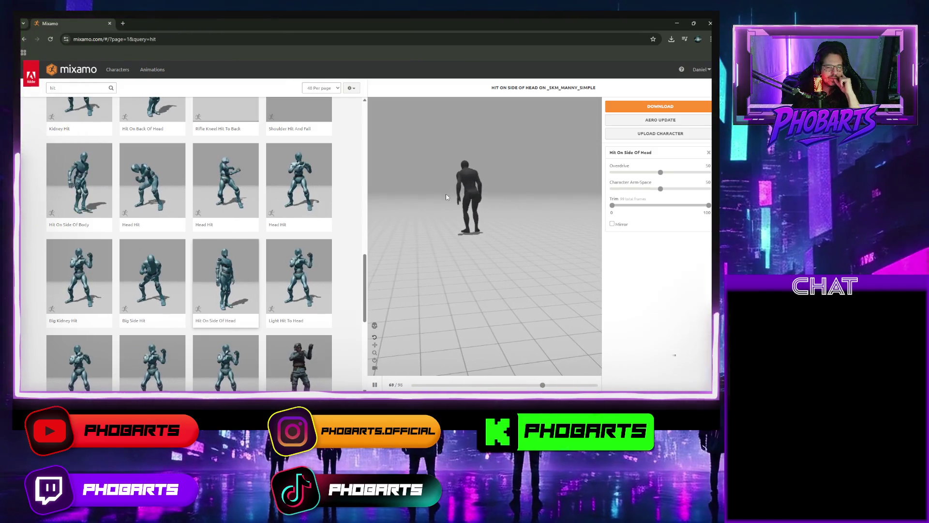
Scroll further through the Mixamo results, then minimize the browser to return to Unreal
scroll(445, 193, "up", 5)
scroll(446, 194, "down", 5)
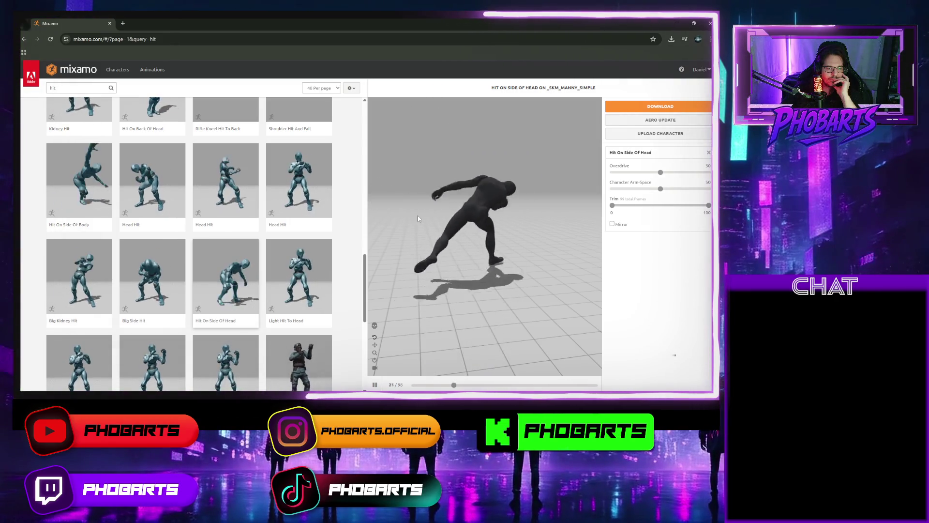
scroll(290, 257, "down", 2)
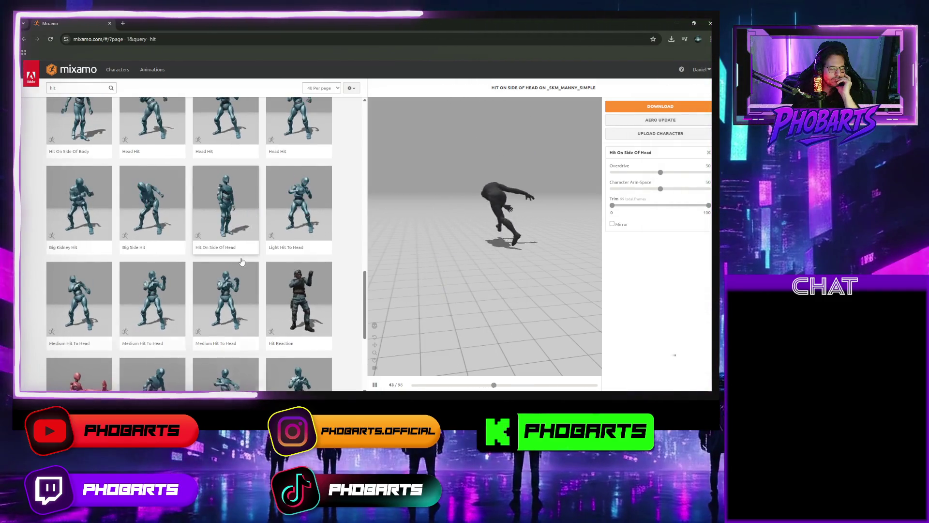
scroll(242, 261, "down", 2)
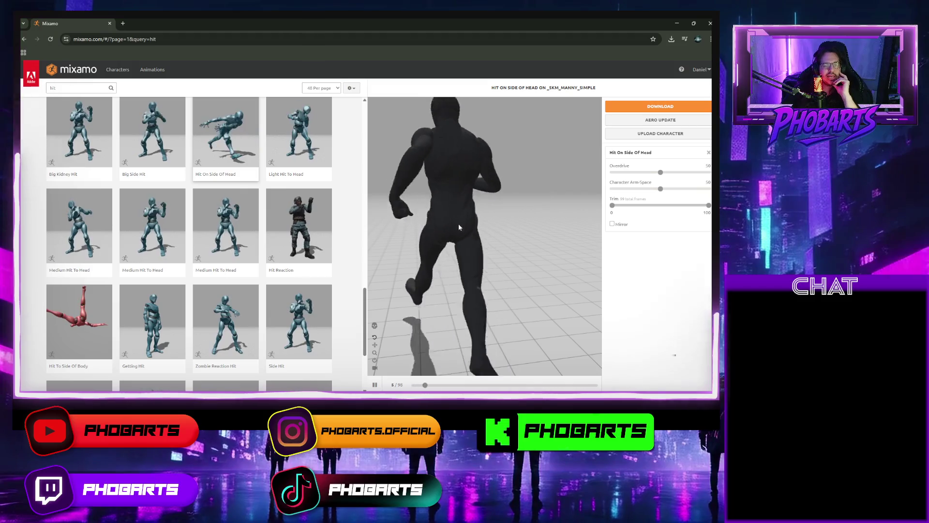
scroll(278, 257, "down", 2)
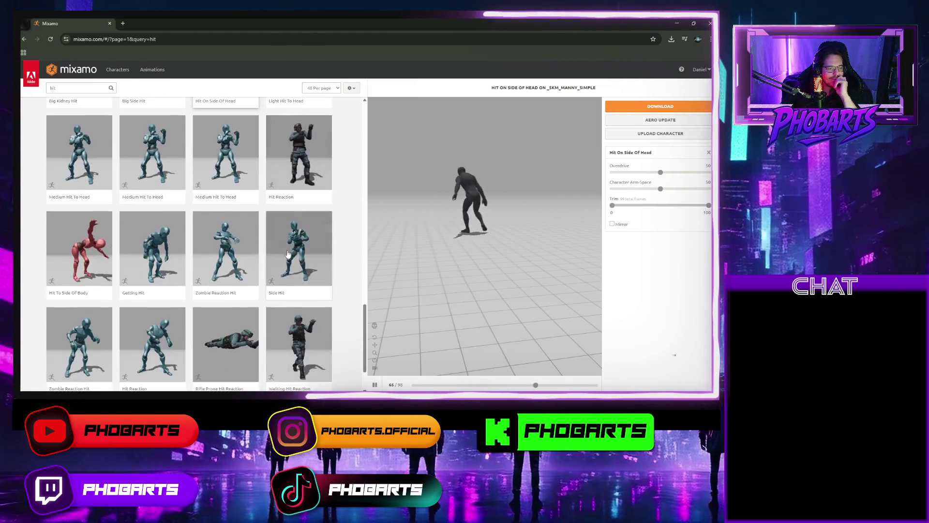
scroll(226, 118, "down", 2)
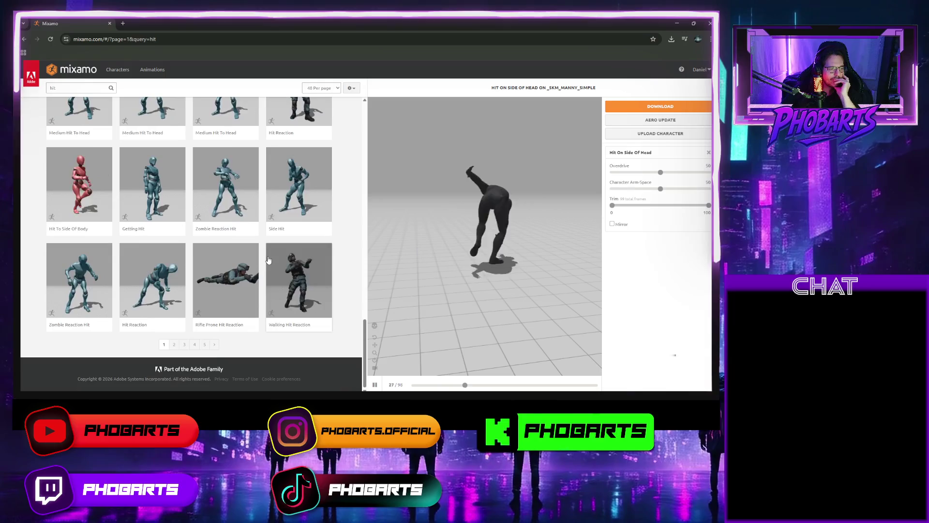
left_click(677, 23)
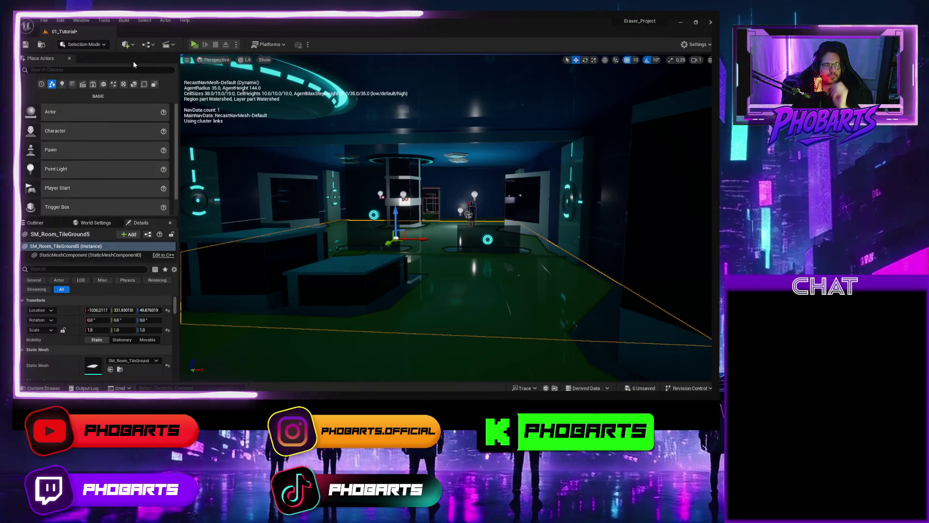
Play-test the level, stop it, and bring the MyHUD blueprint editor window back to the front
left_click(194, 44)
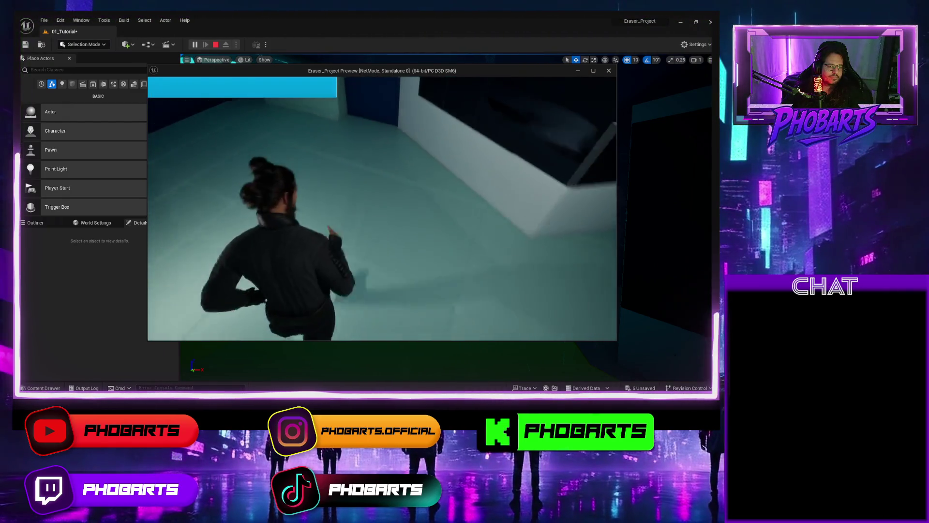
key("Escape")
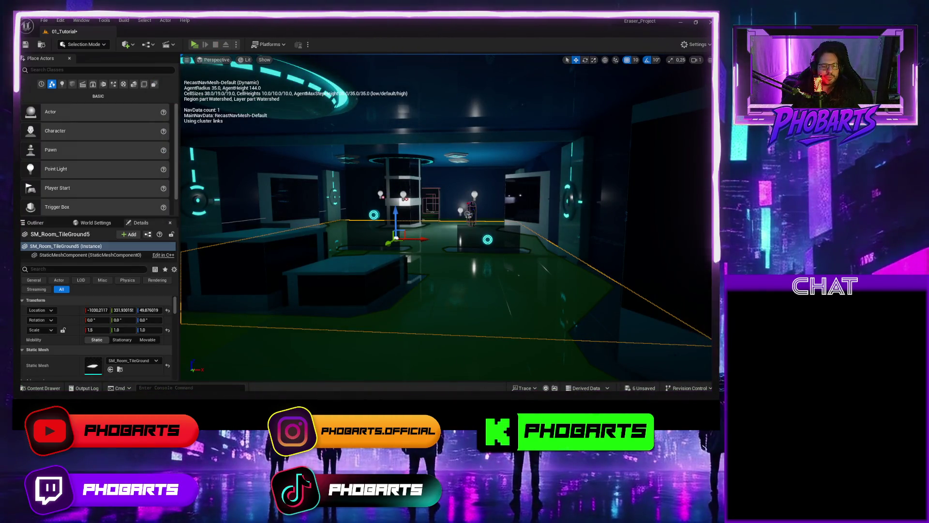
mouse_move(490, 393)
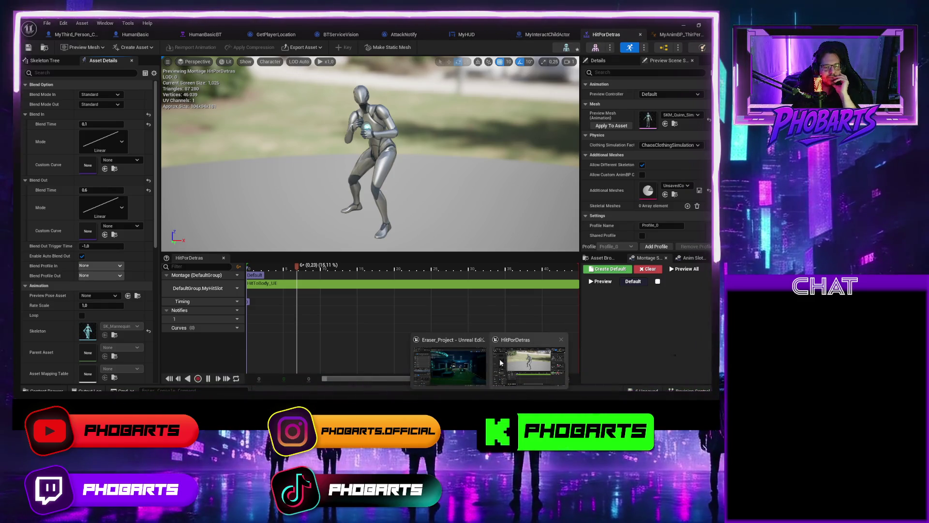
left_click(474, 364)
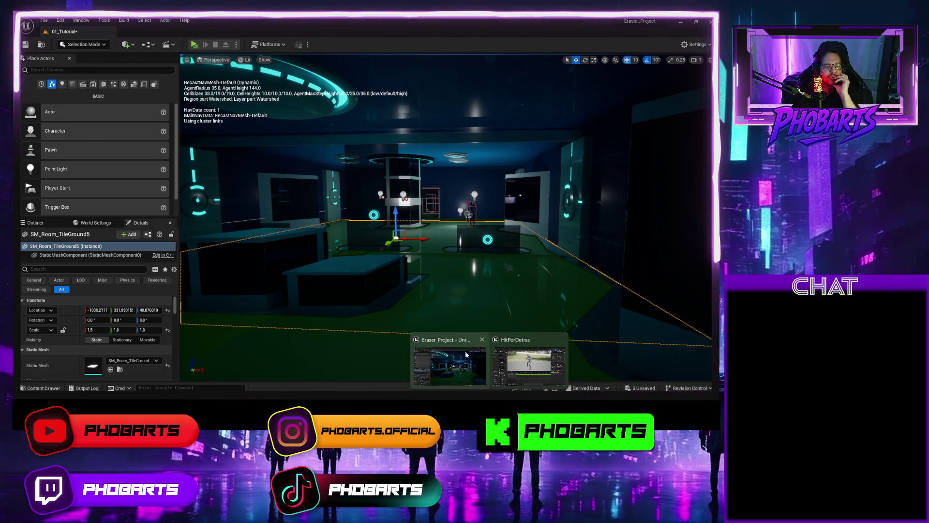
left_click(527, 362)
Switch to MyThird_Person_Character's Event Graph and pan across the Muerte and Play Montage nodes
left_click(428, 32)
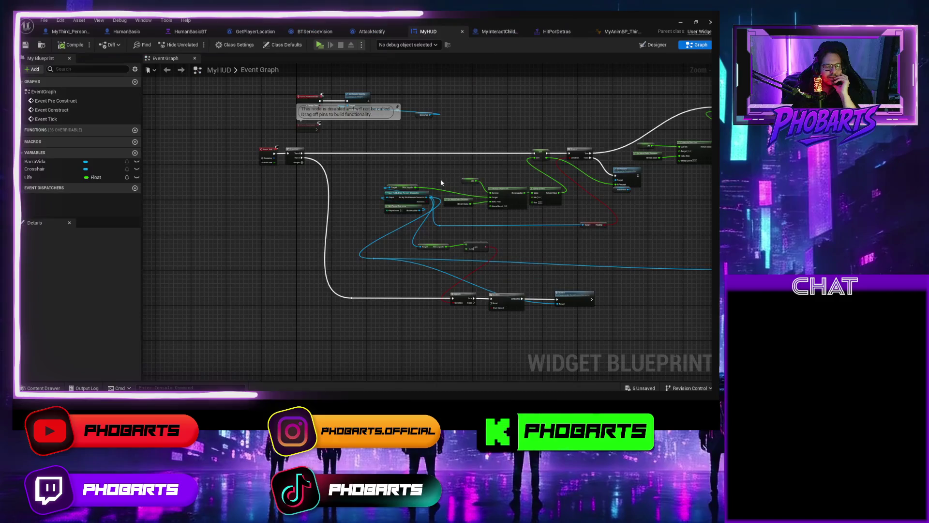
scroll(519, 286, "up", 5)
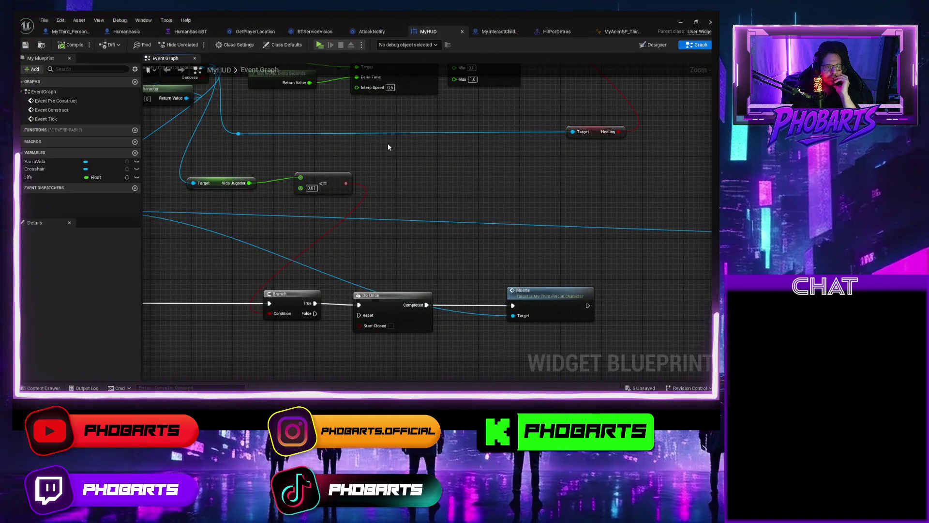
left_click(71, 31)
scroll(203, 181, "down", 5)
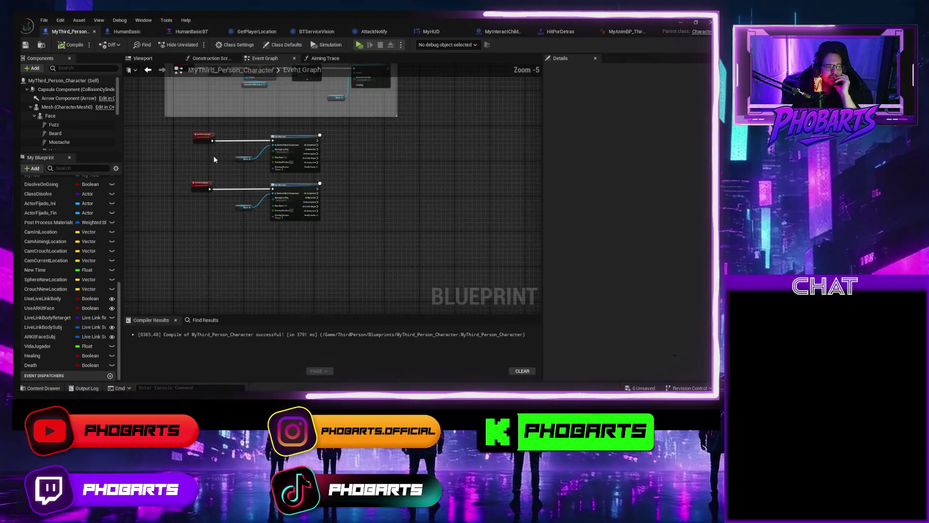
scroll(246, 218, "up", 3)
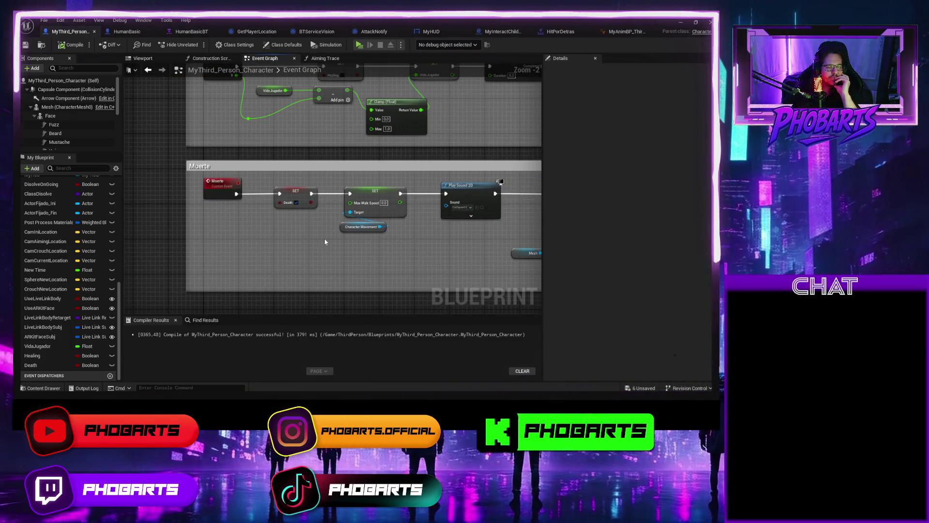
left_click_drag(324, 241, 172, 202)
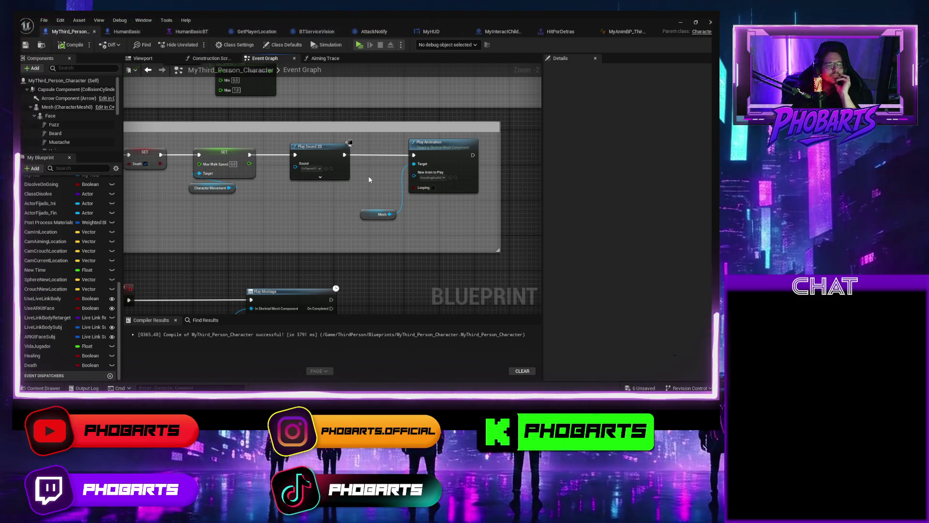
left_click_drag(306, 209, 386, 206)
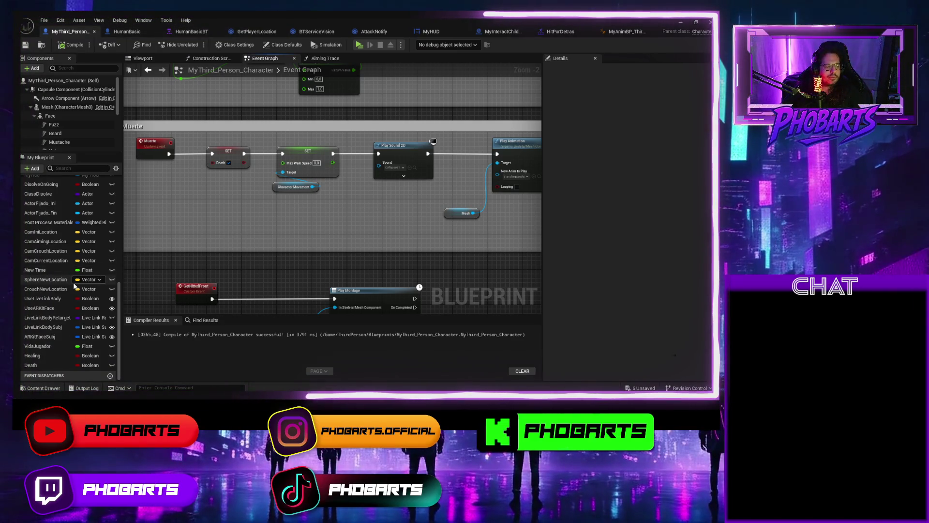
scroll(87, 218, "up", 5)
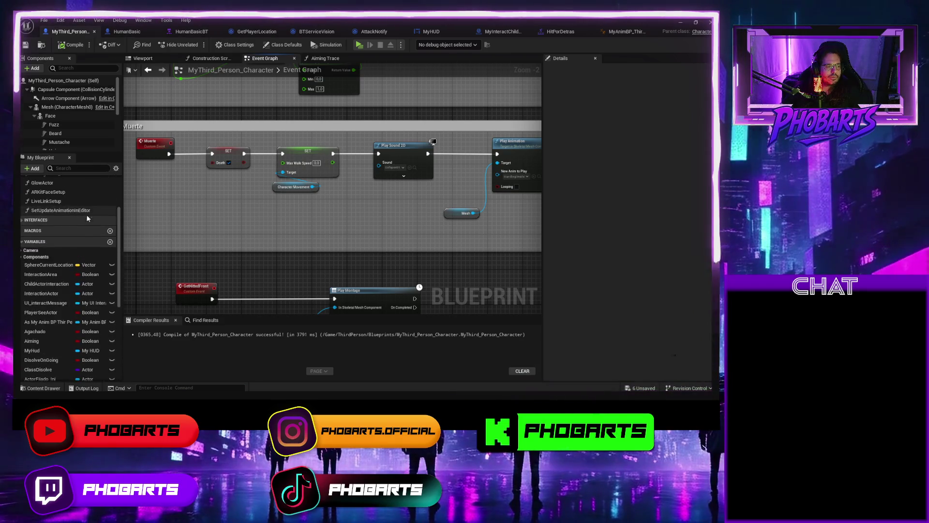
Add a variable named EnumHitt, search its type list for 'num', then open the Content Drawer
left_click(109, 242)
type("EnumHitt")
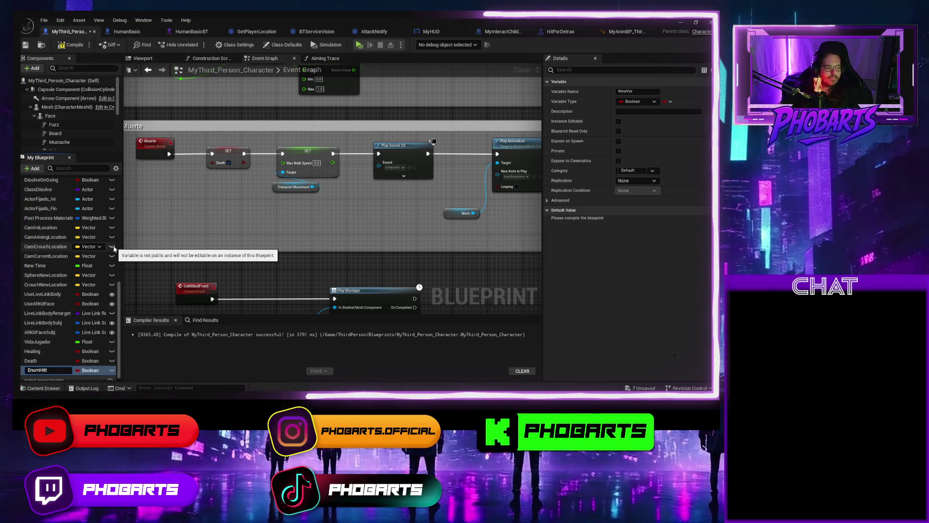
left_click(101, 371)
type("e")
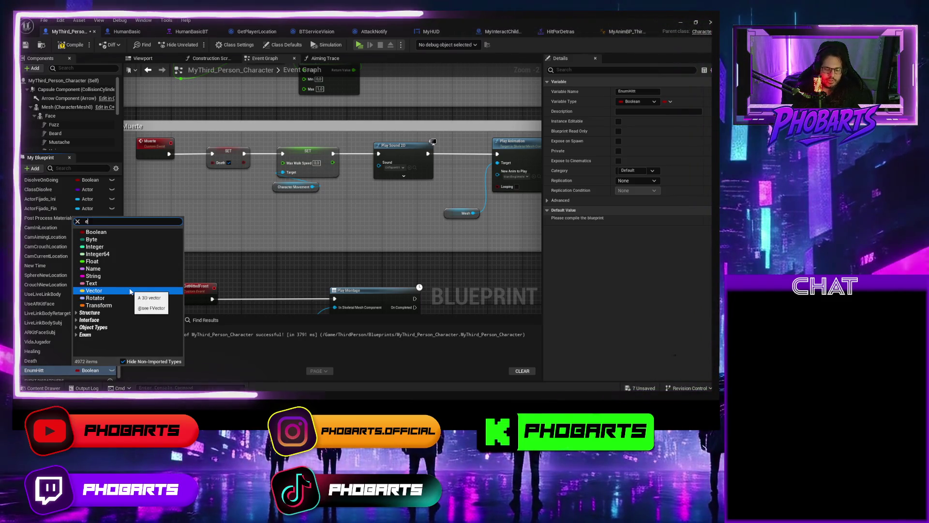
type("num")
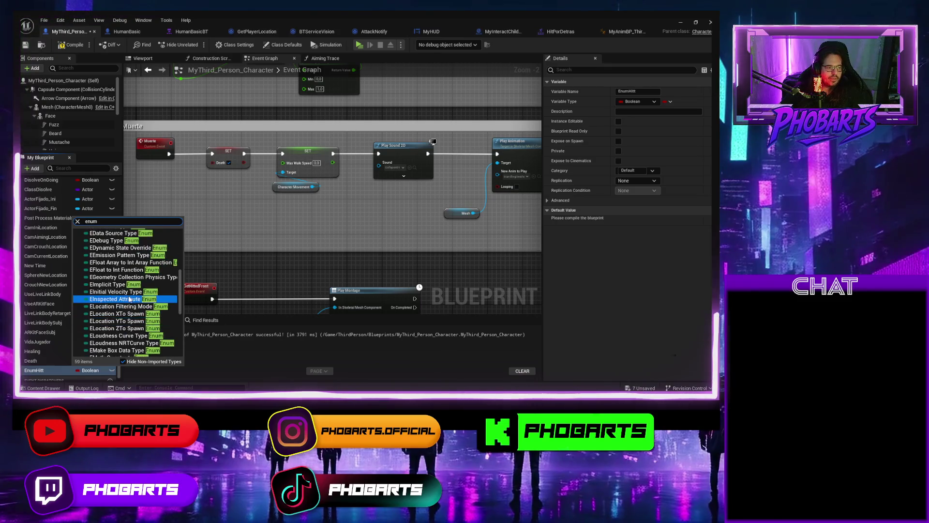
key("Escape")
key("ctrl+space")
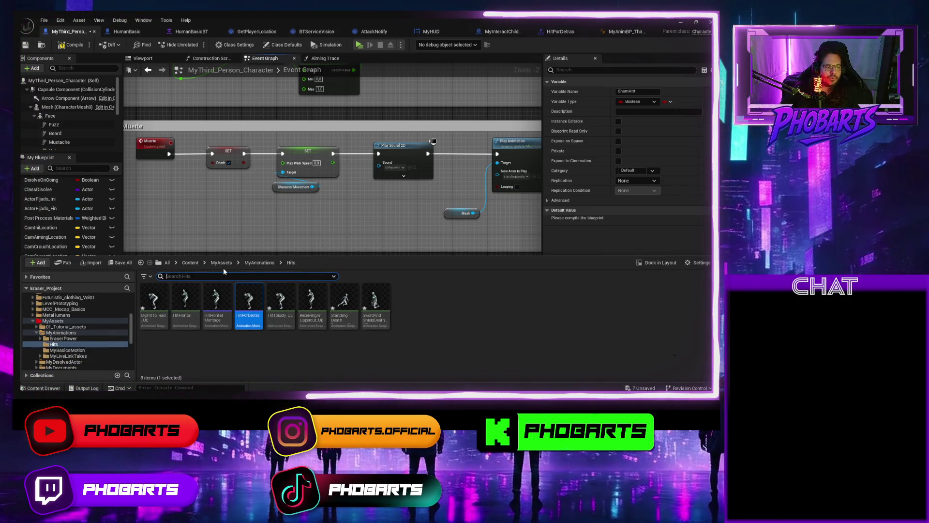
Create a new MyEnums folder inside MyAssets and open it
left_click(223, 262)
right_click(536, 304)
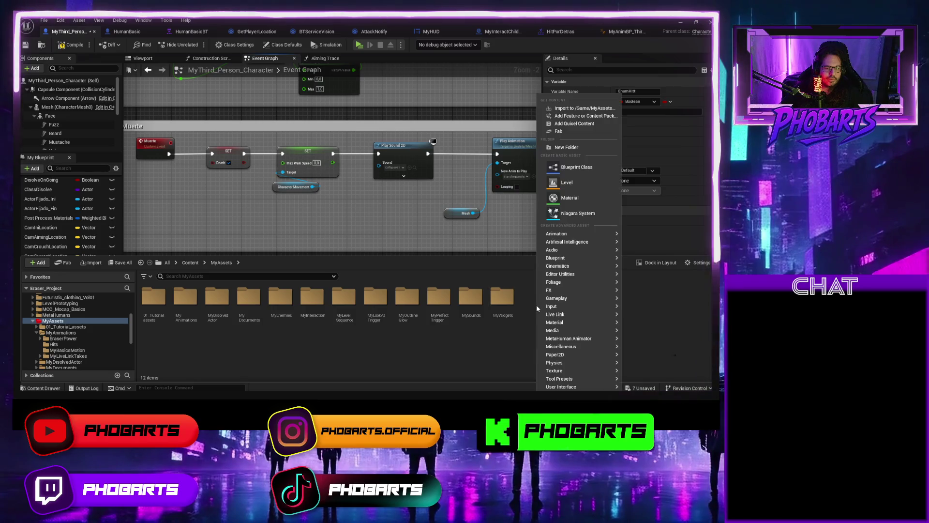
left_click(565, 147)
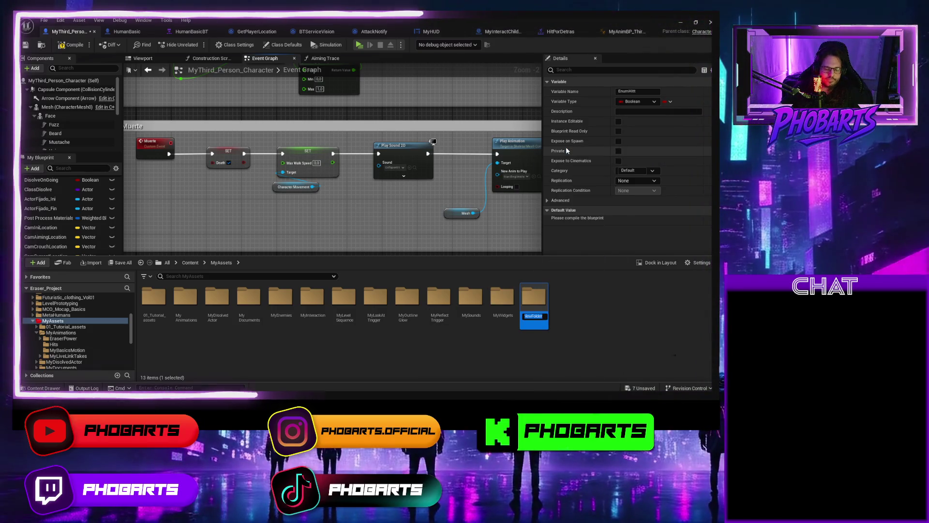
type("MyEnums")
key("Return")
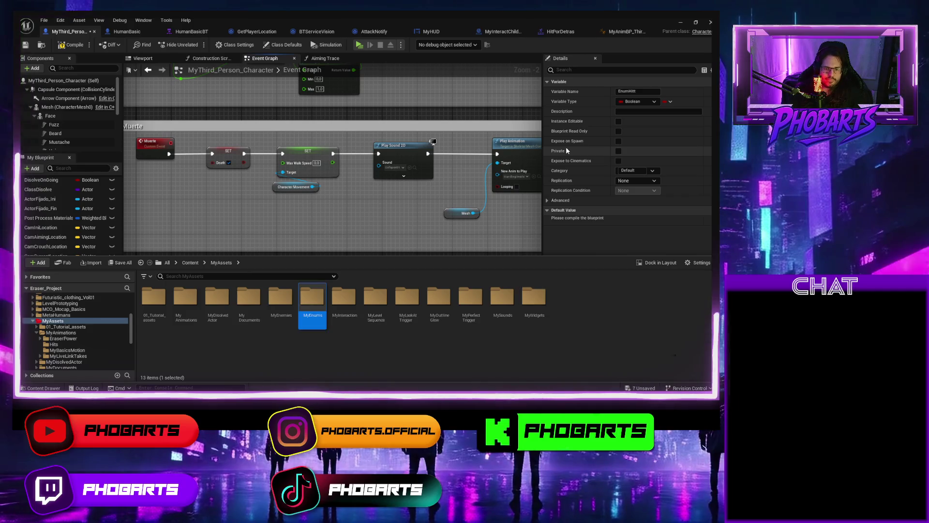
key("Return")
key("ctrl+space")
key("ctrl+space")
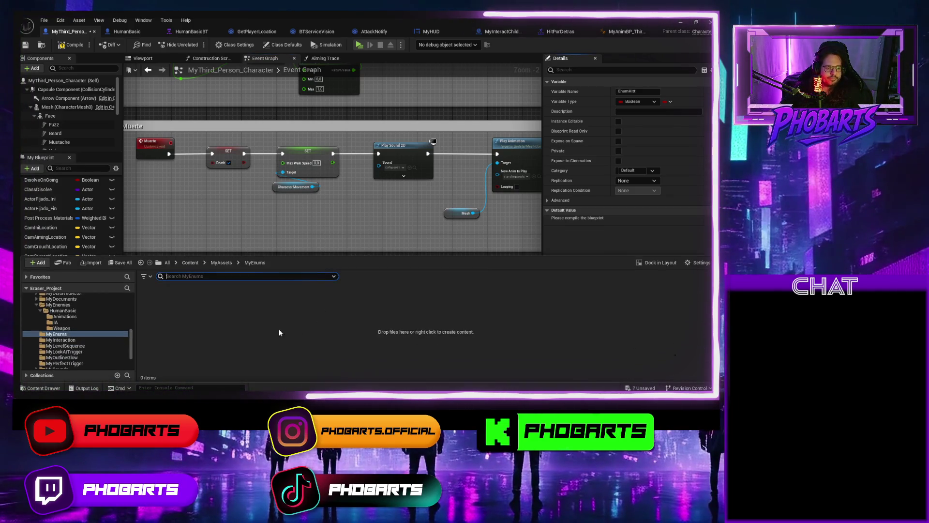
Create a Blueprint Enumeration asset named Hitted in MyEnums
right_click(174, 314)
mouse_move(194, 269)
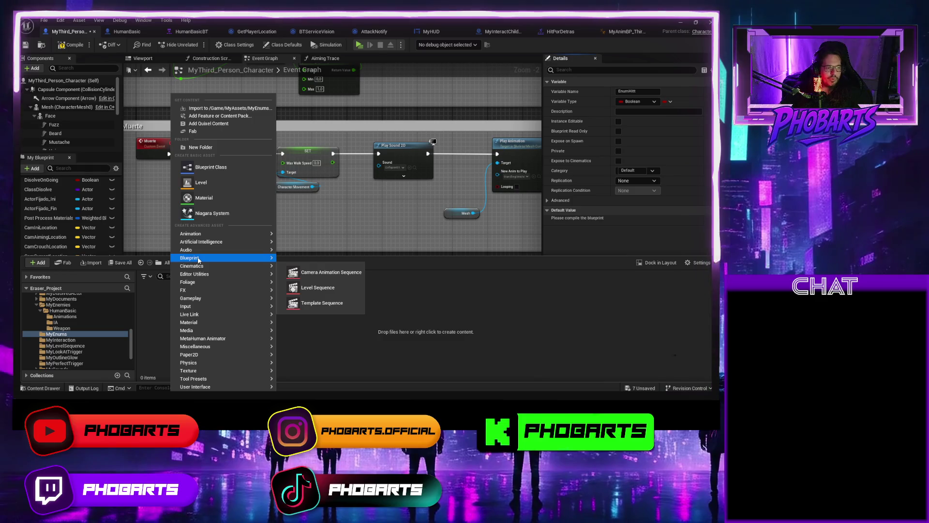
mouse_move(223, 259)
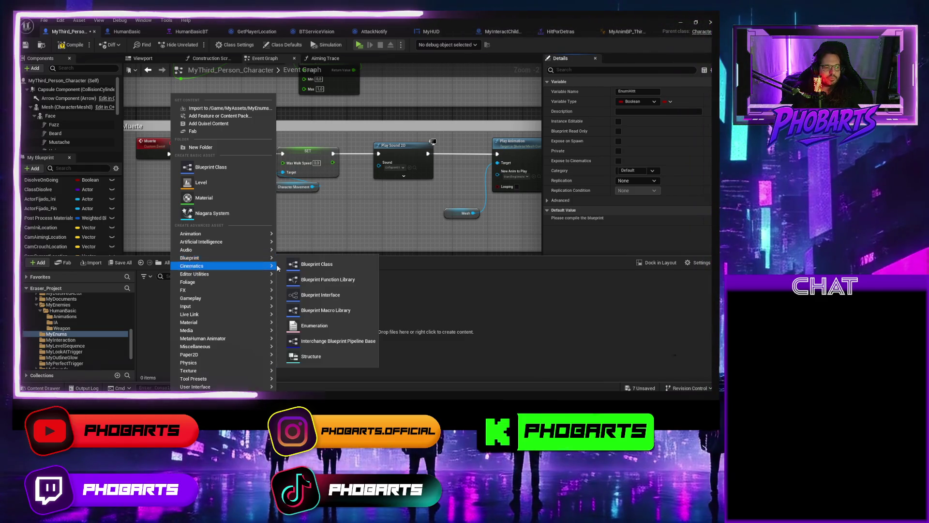
left_click(321, 324)
type("Hitted")
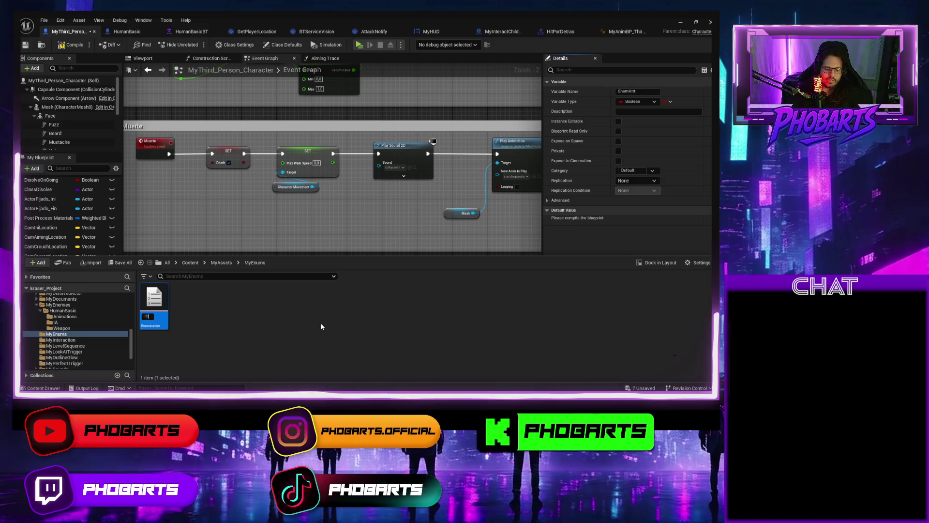
key("Return")
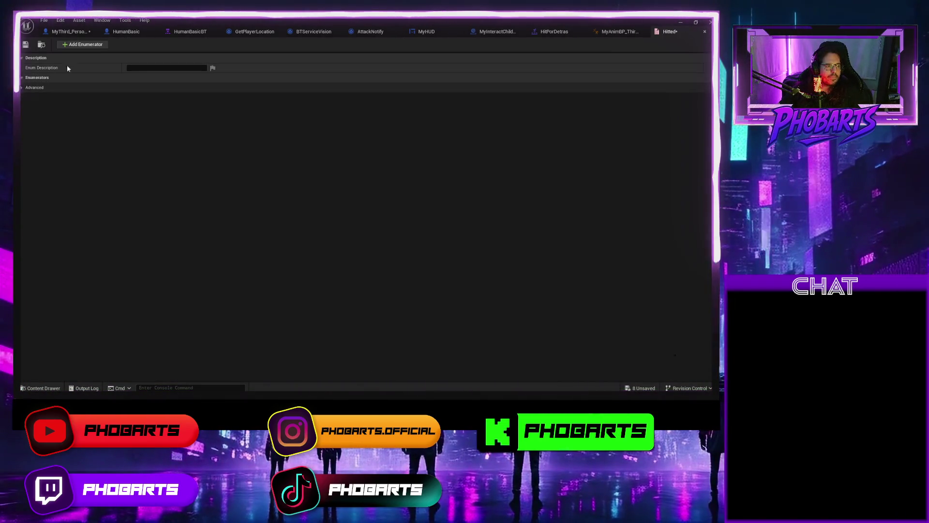
Describe Hitted as 'Dirección Golpes', add Front and Back enumerators, and save it
type("Direc")
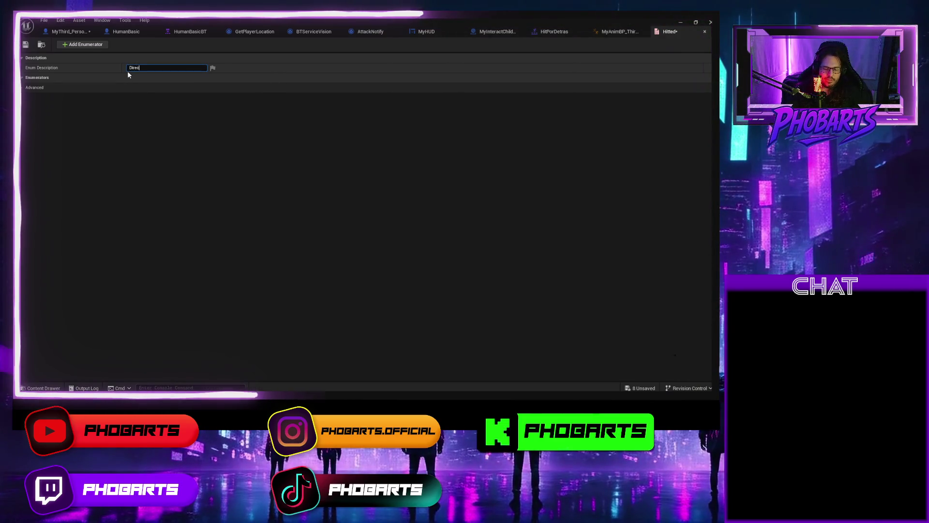
type("ción Golpes")
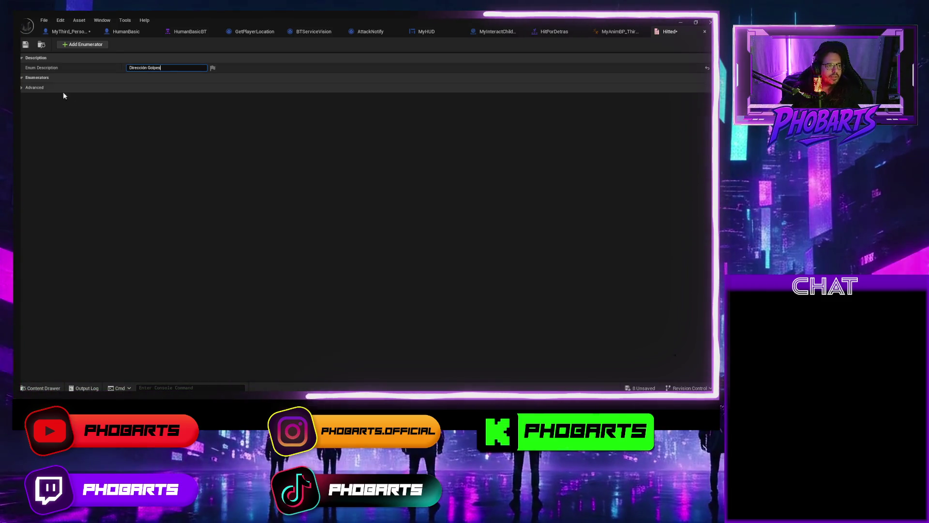
left_click(68, 45)
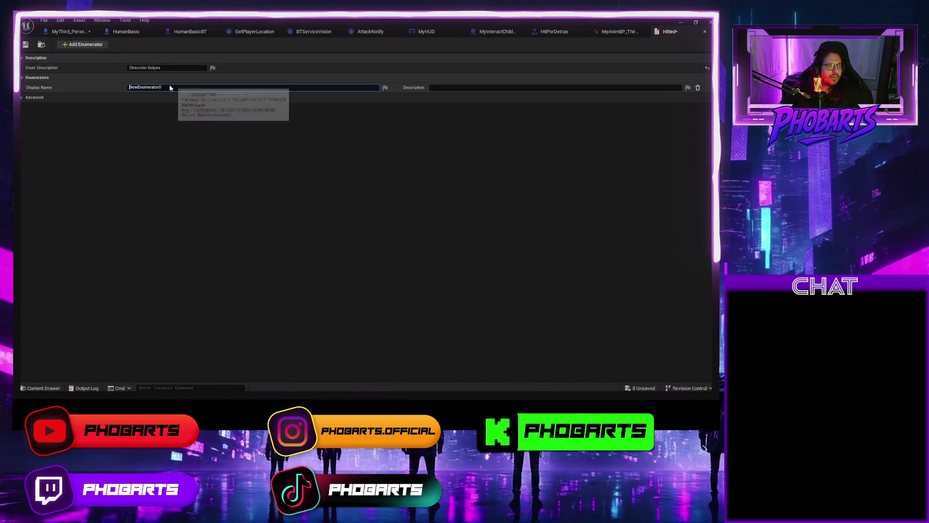
left_click(142, 87)
type("Fr")
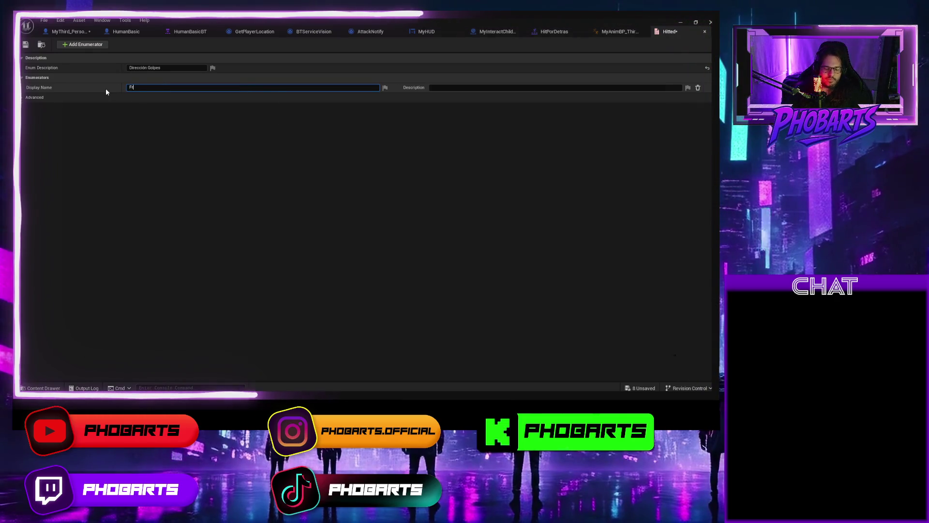
type("ont")
key("Return")
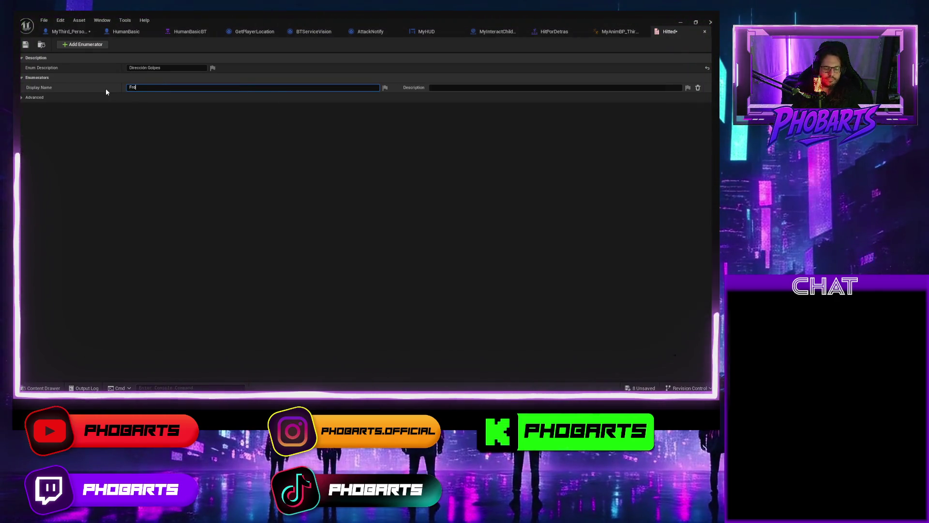
left_click(82, 44)
left_click(145, 98)
type("Back")
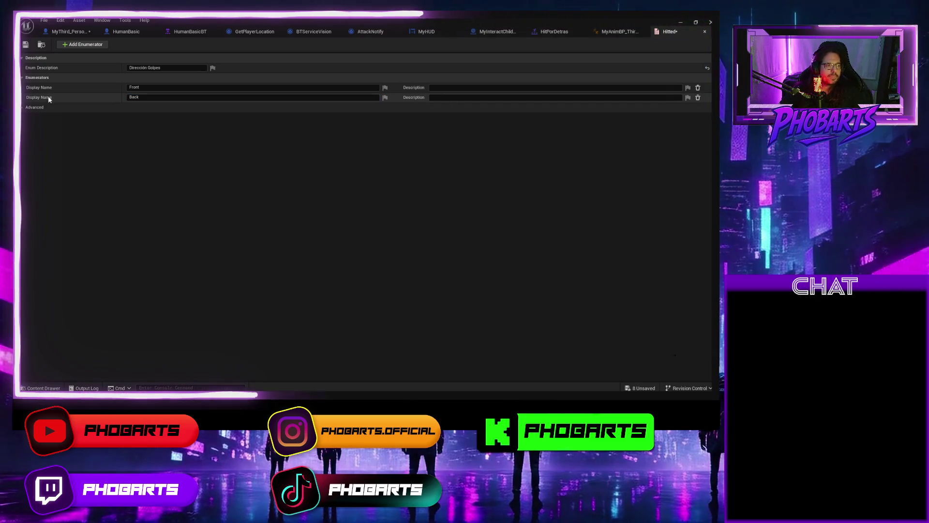
key("ctrl+s")
left_click(73, 31)
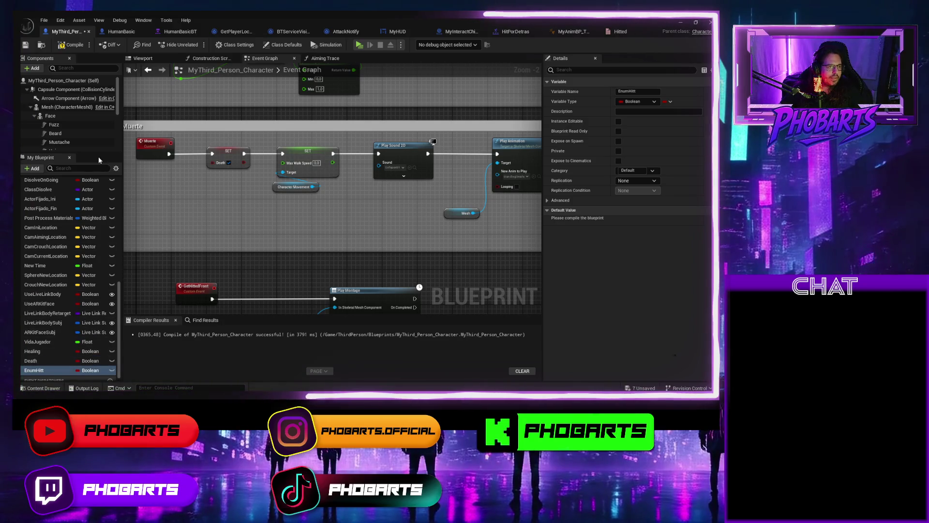
Rename the Hitted enum asset to MyEnumHitted, then start changing EnumHitt's variable type
key("ctrl+space")
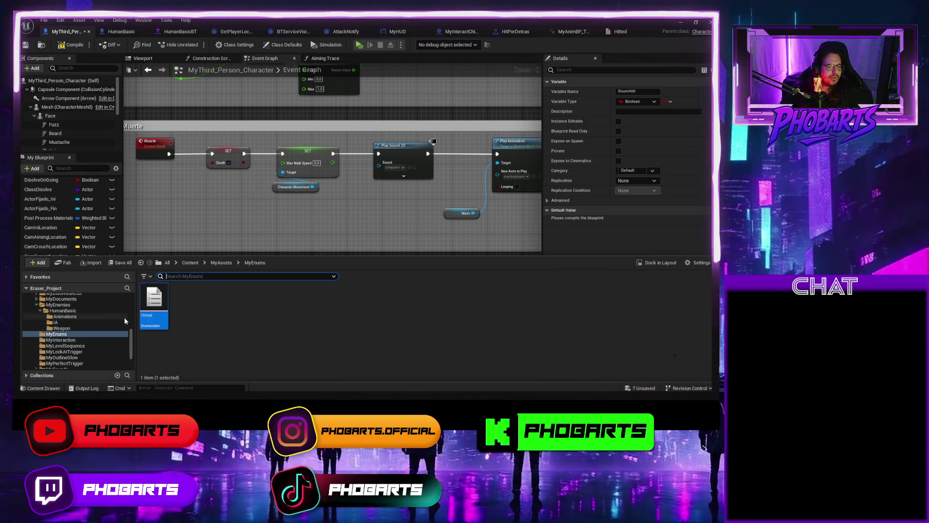
right_click(152, 314)
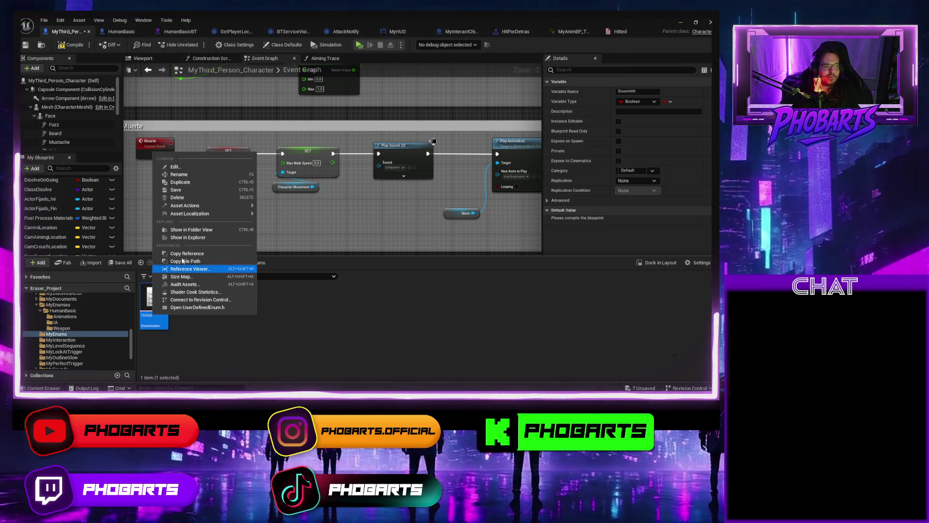
left_click(182, 178)
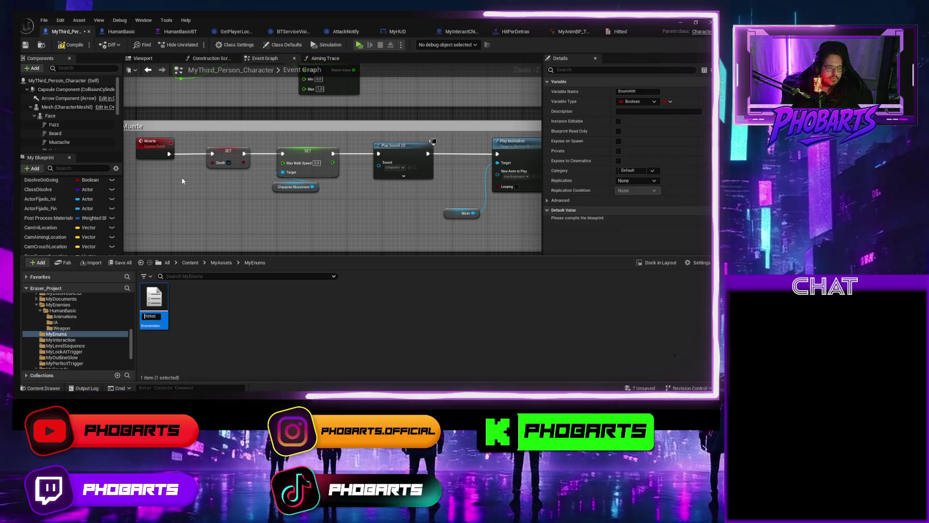
key("Home")
type("My")
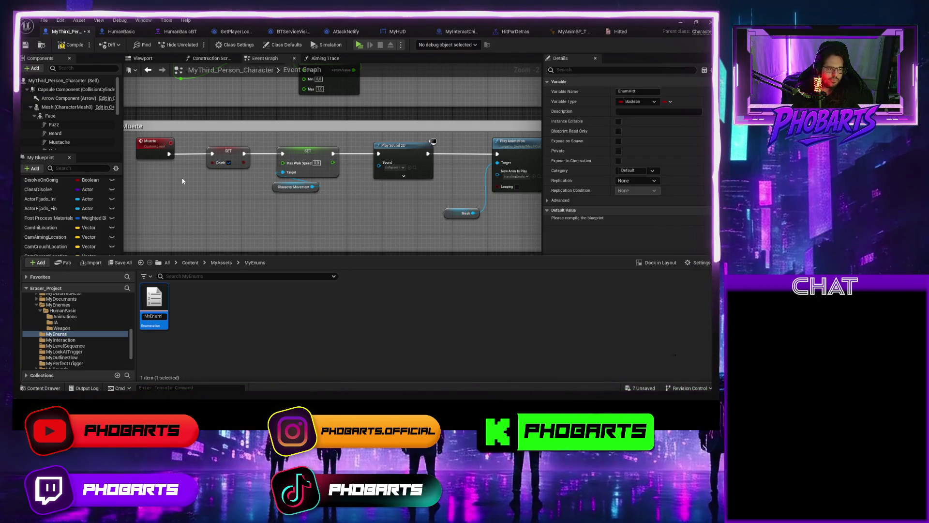
left_click(189, 224)
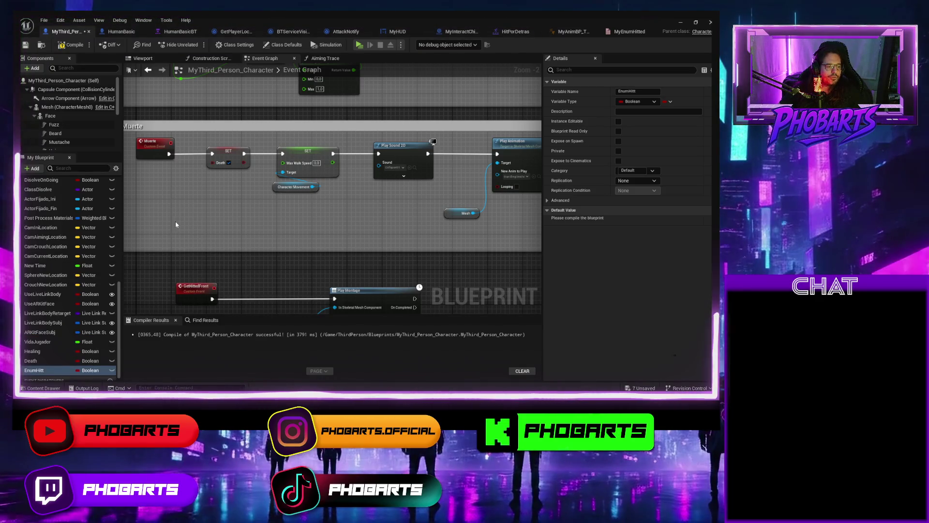
left_click(99, 372)
type("myenu")
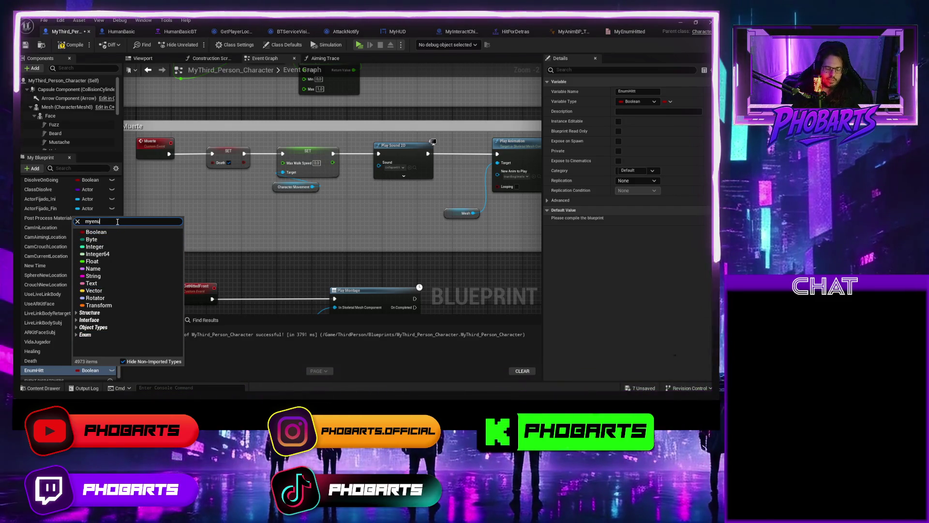
Set EnumHitt's type to MyEnumHitted and place an EnumHitt getter in the Muerte section
left_click(109, 239)
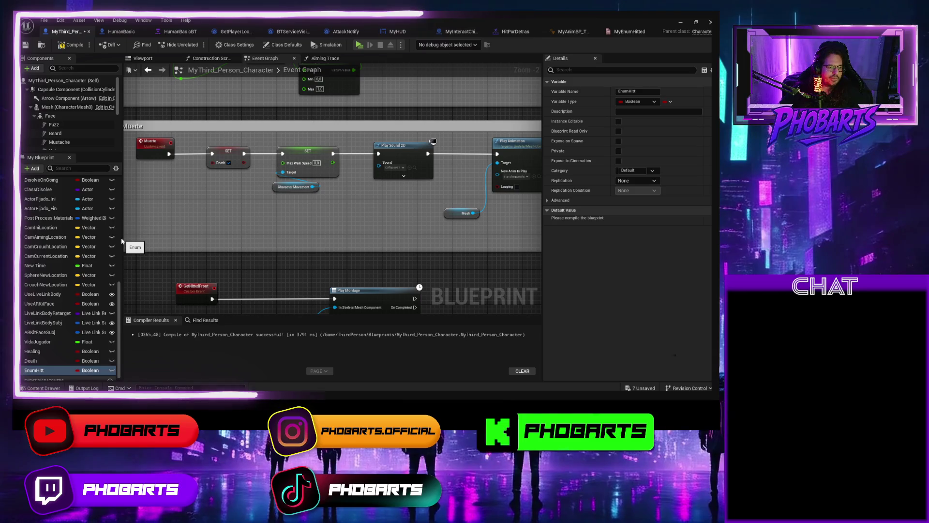
mouse_move(167, 197)
left_mouse_down()
mouse_move(237, 203)
mouse_move(133, 194)
left_mouse_up()
left_click_drag(223, 147, 161, 148)
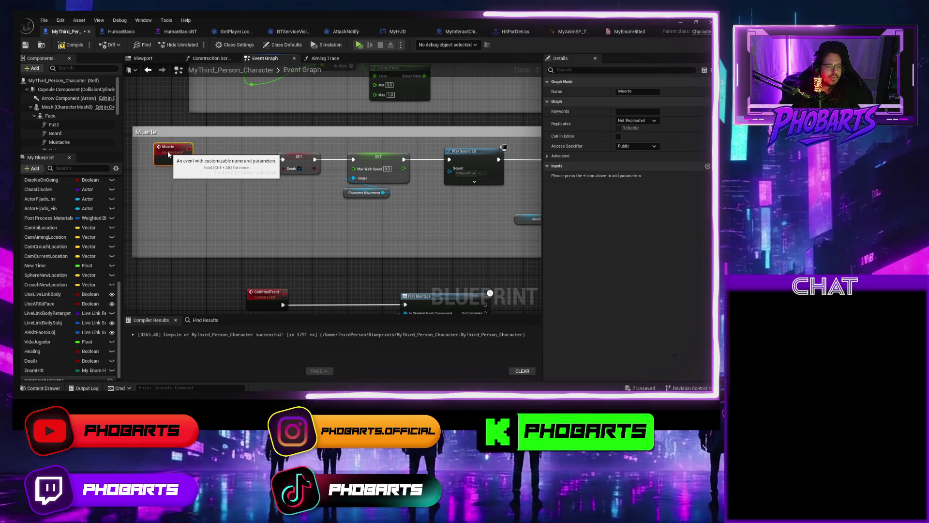
left_click_drag(36, 371, 86, 321)
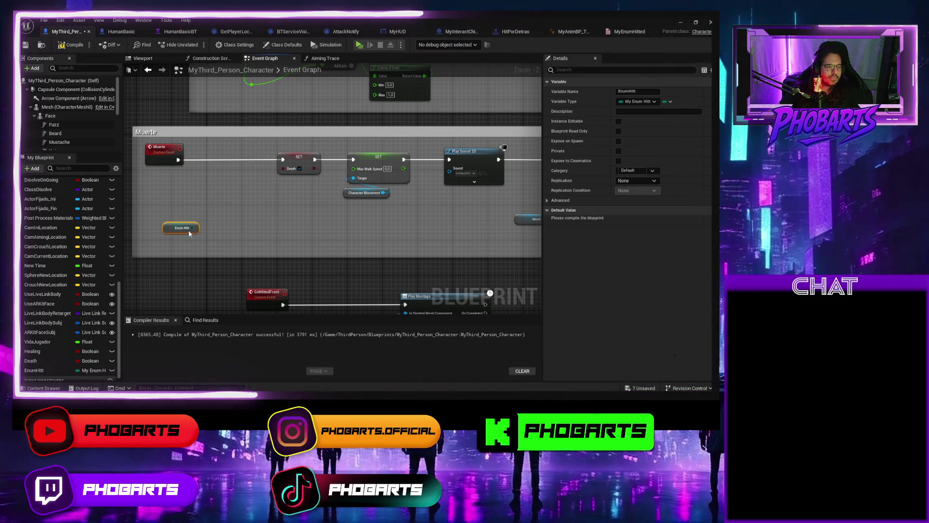
Add a Switch on MyEnumHitted driven by EnumHitt, wire Muerte into it and Front to SET, and save
left_click_drag(192, 227, 209, 198)
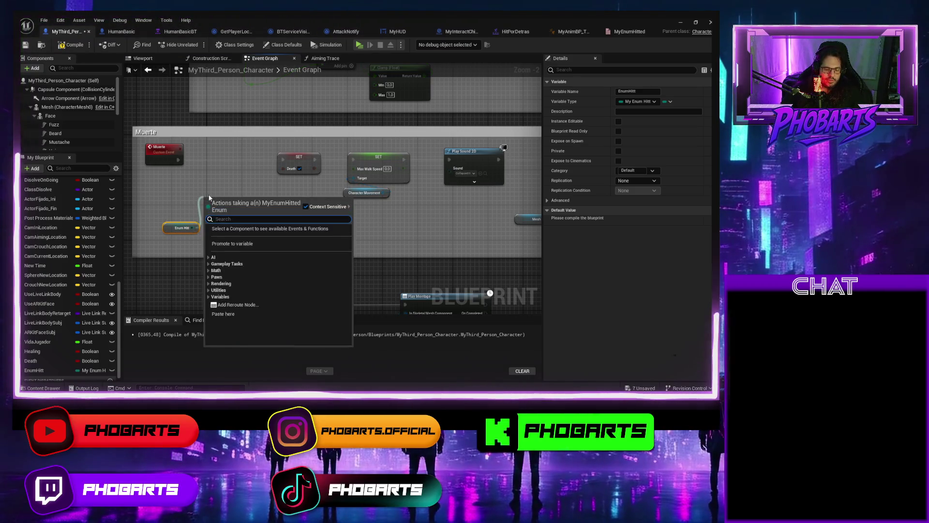
type("swi")
key("Return")
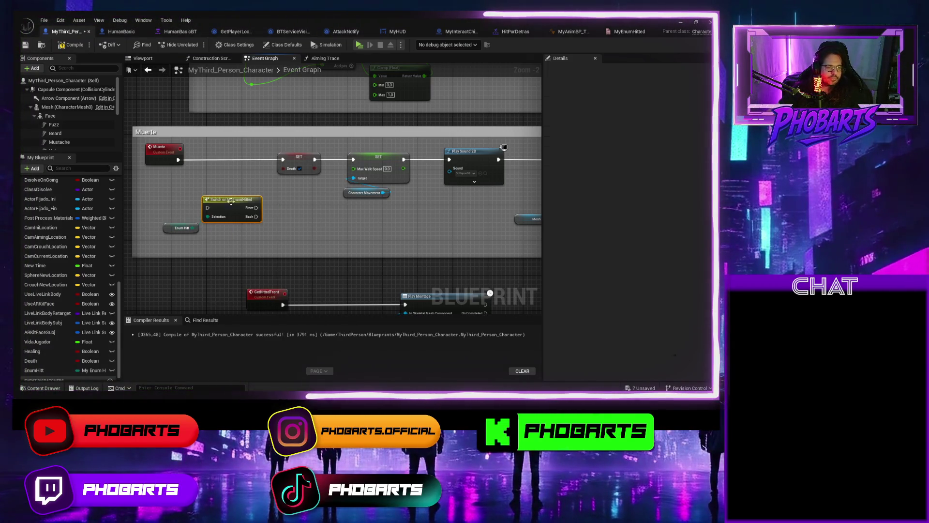
mouse_move(178, 159)
left_mouse_down()
mouse_move(207, 210)
mouse_move(229, 170)
mouse_move(228, 151)
mouse_move(283, 159)
left_mouse_up()
left_click(167, 228)
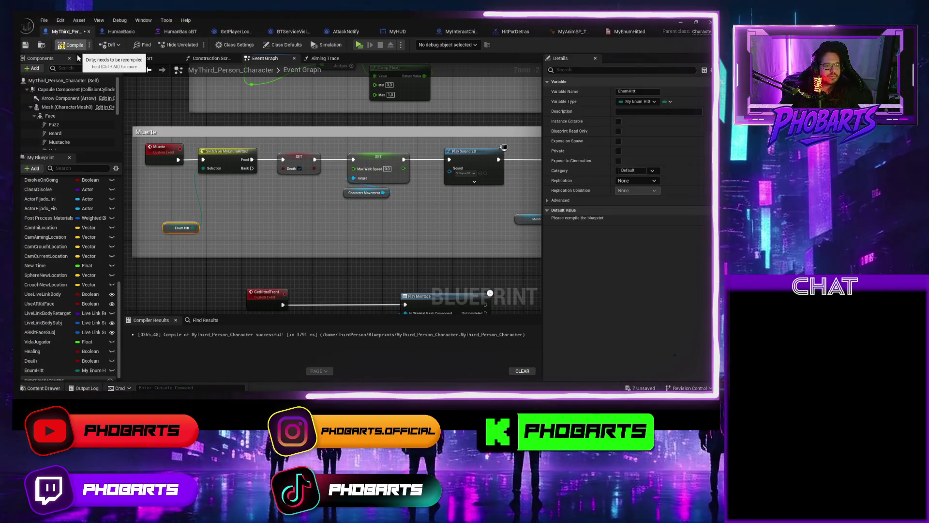
key("ctrl+s")
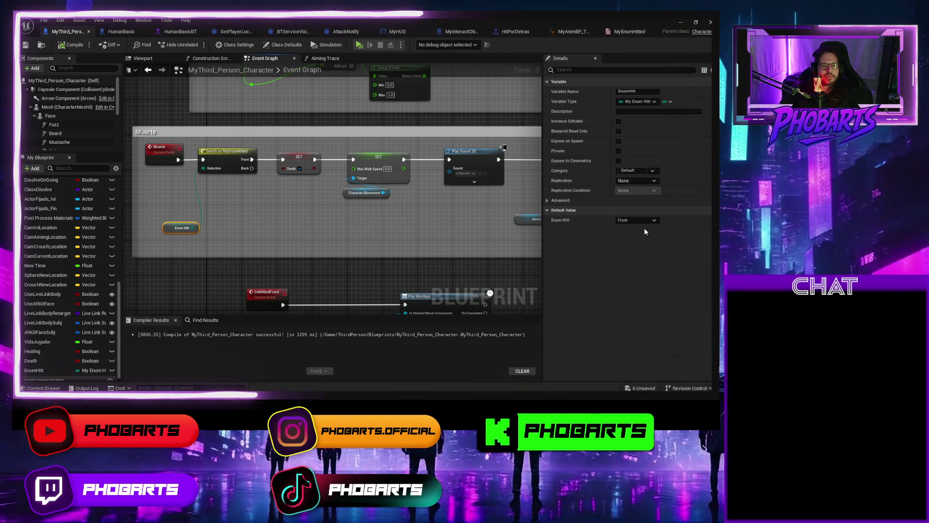
left_click_drag(318, 214, 212, 203)
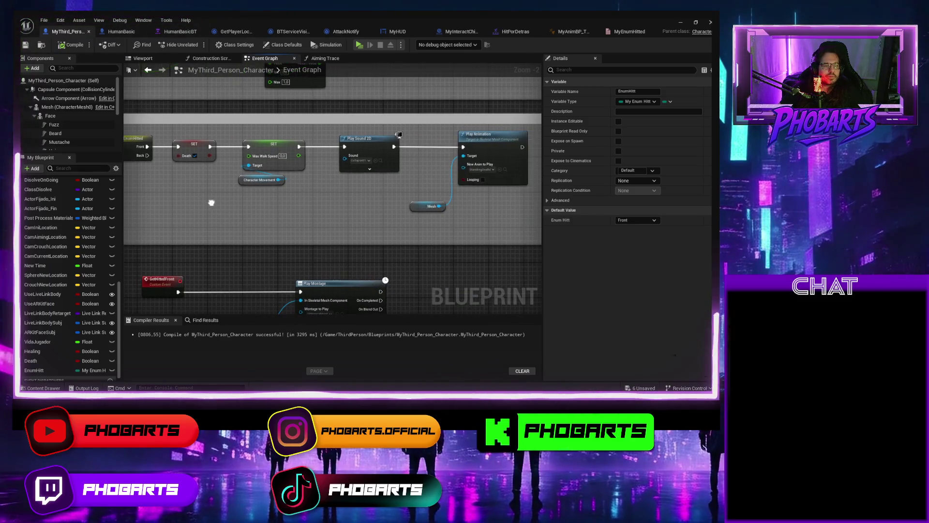
mouse_move(189, 130)
left_mouse_down()
mouse_move(310, 184)
mouse_move(381, 198)
left_mouse_up()
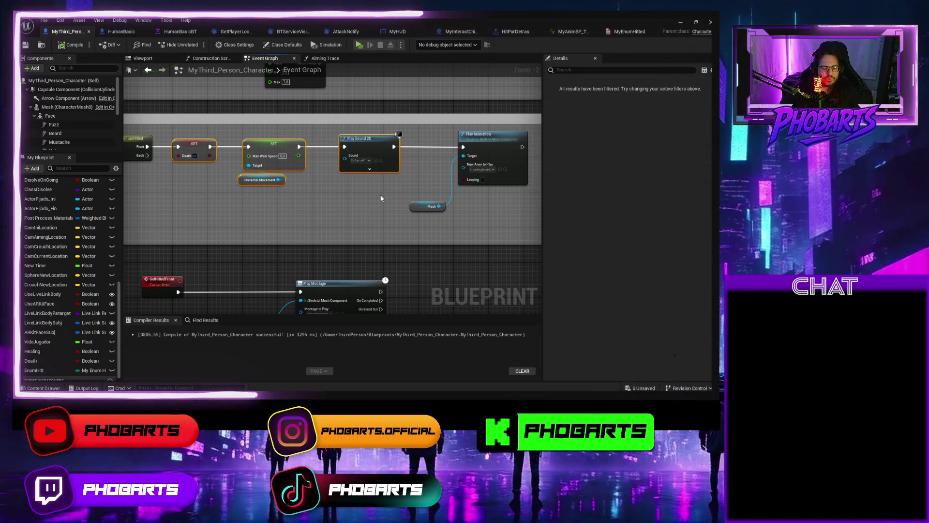
Duplicate the death nodes inside an enlarged Muerte box and connect the Switch's Back output to them
key("ctrl+c")
key("ctrl+v")
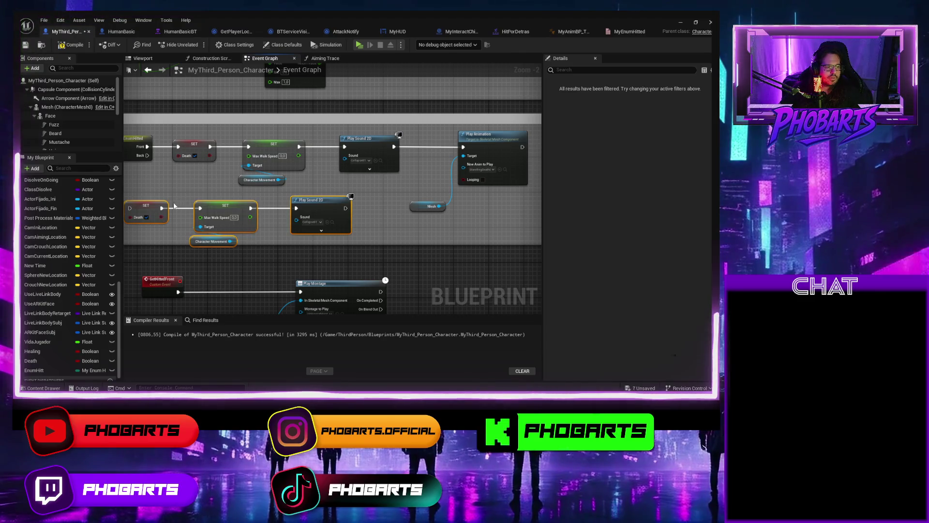
left_click_drag(154, 206, 214, 202)
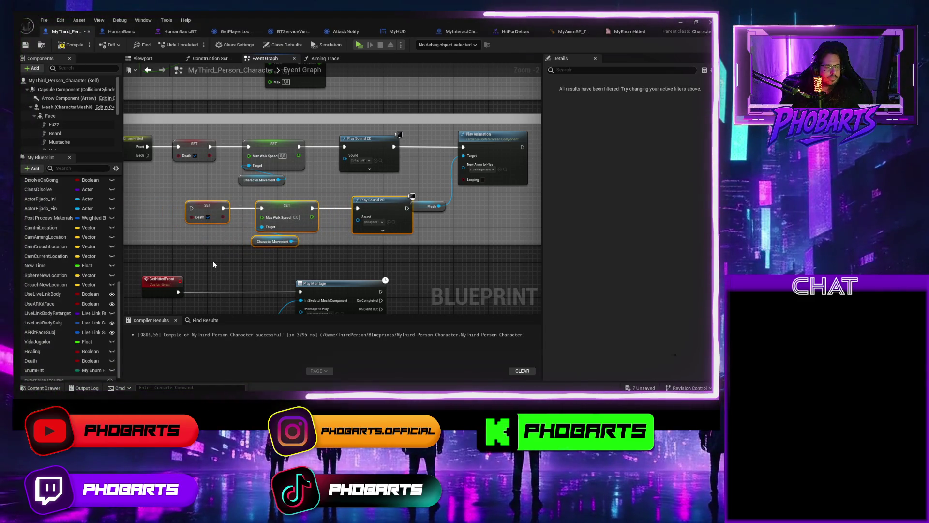
scroll(213, 264, "down", 3)
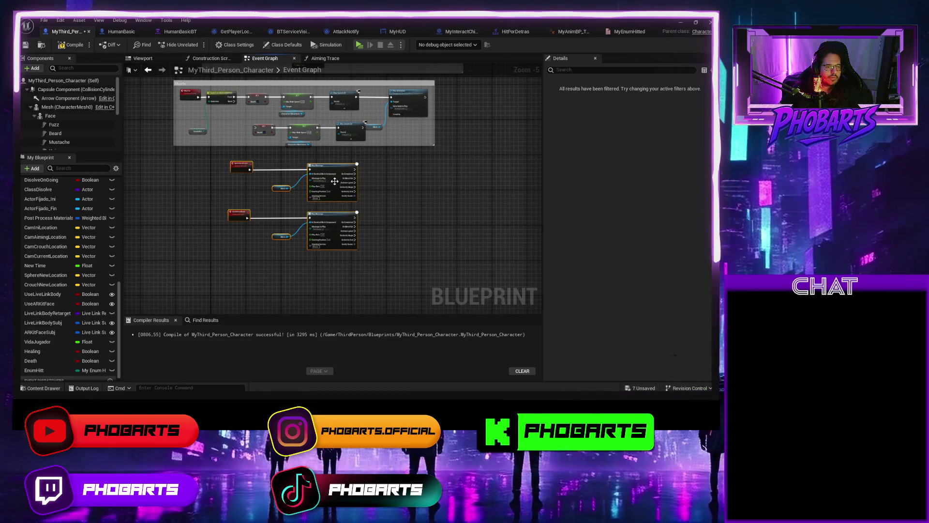
mouse_move(335, 181)
left_mouse_down()
mouse_move(326, 233)
mouse_move(317, 240)
left_mouse_up()
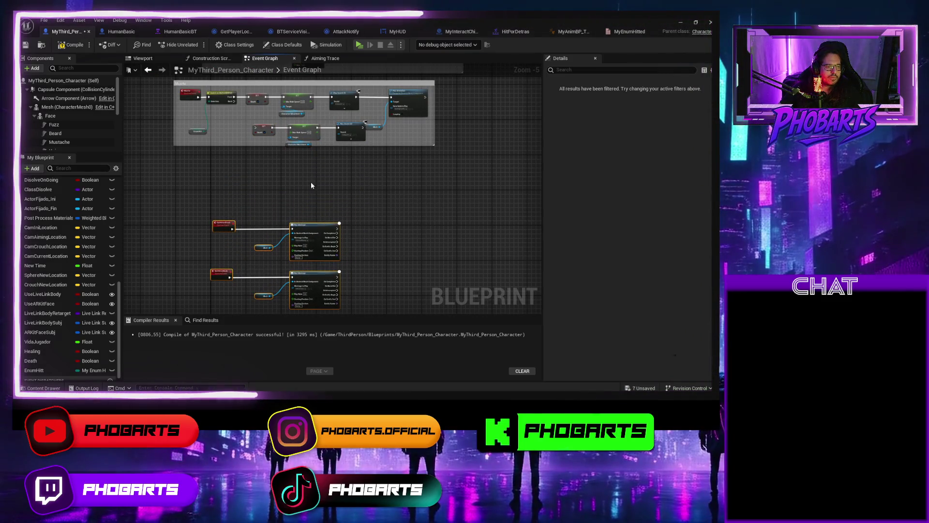
left_click_drag(311, 185, 299, 294)
scroll(327, 272, "up", 1)
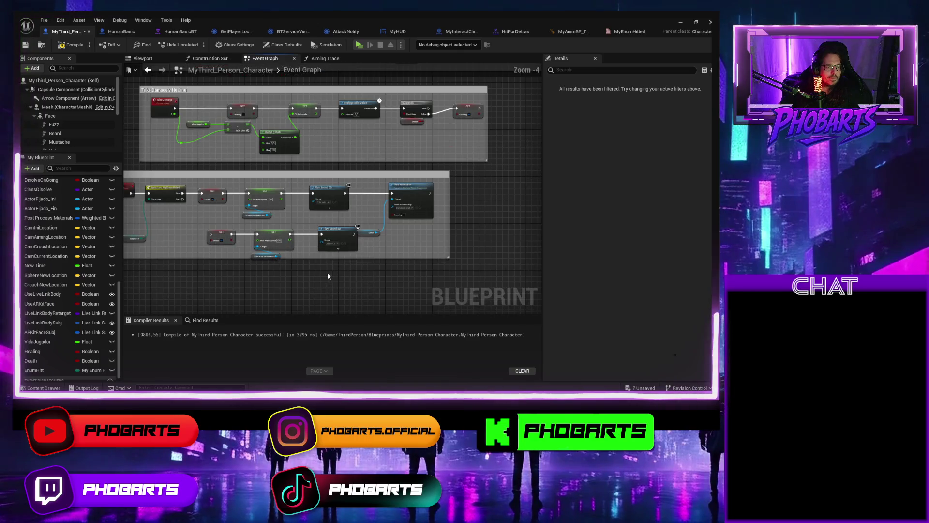
mouse_move(371, 270)
left_mouse_down()
mouse_move(371, 292)
mouse_move(382, 283)
mouse_move(275, 235)
left_mouse_up()
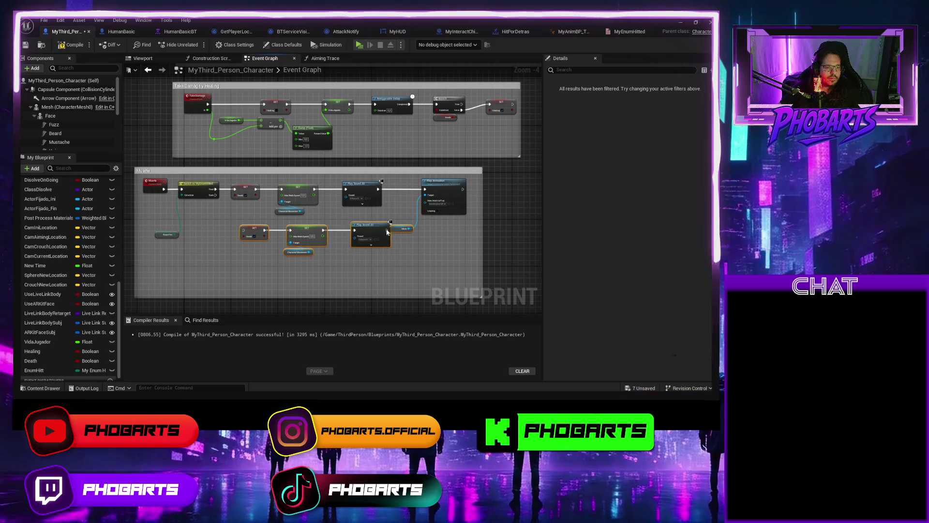
left_click_drag(387, 232, 378, 262)
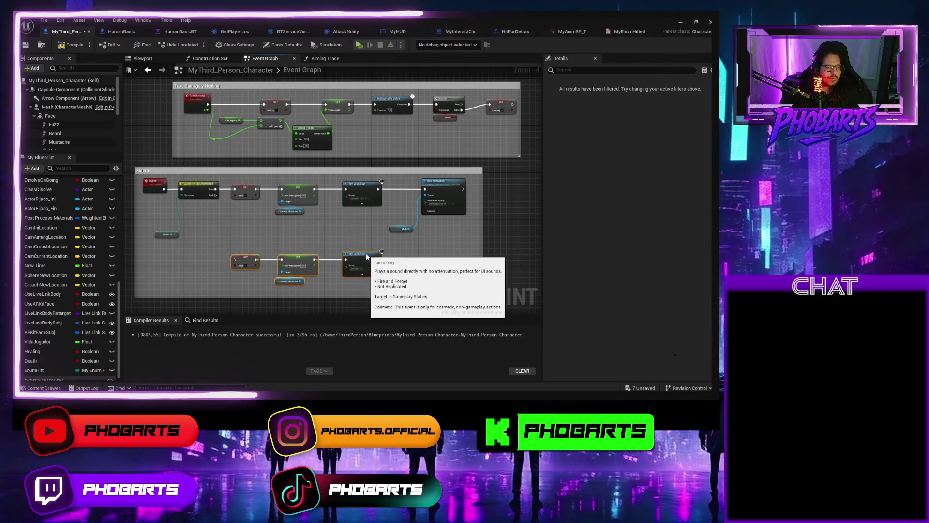
left_click_drag(216, 195, 236, 262)
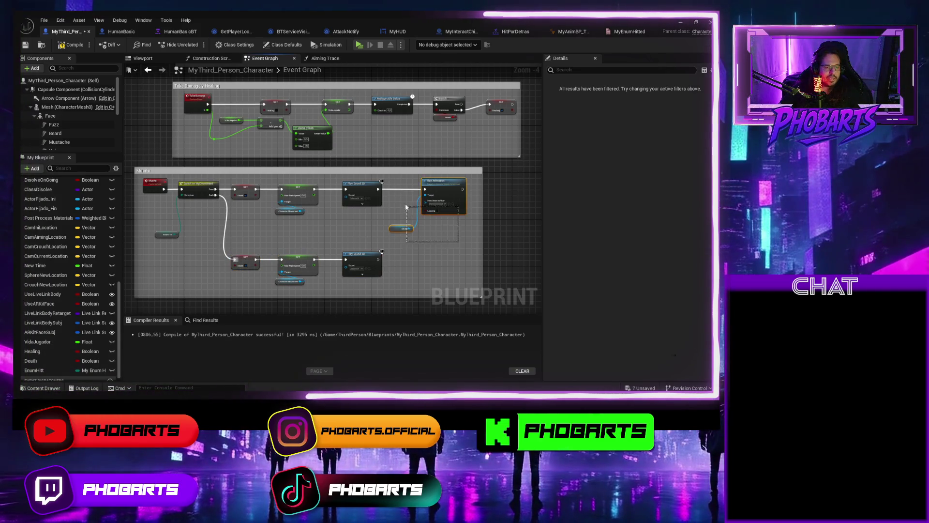
Copy the Play Animation node with its Mesh getter and wire the lower Play Sound 2D into it
left_click_drag(405, 206, 403, 196)
key("ctrl+c")
key("ctrl+v")
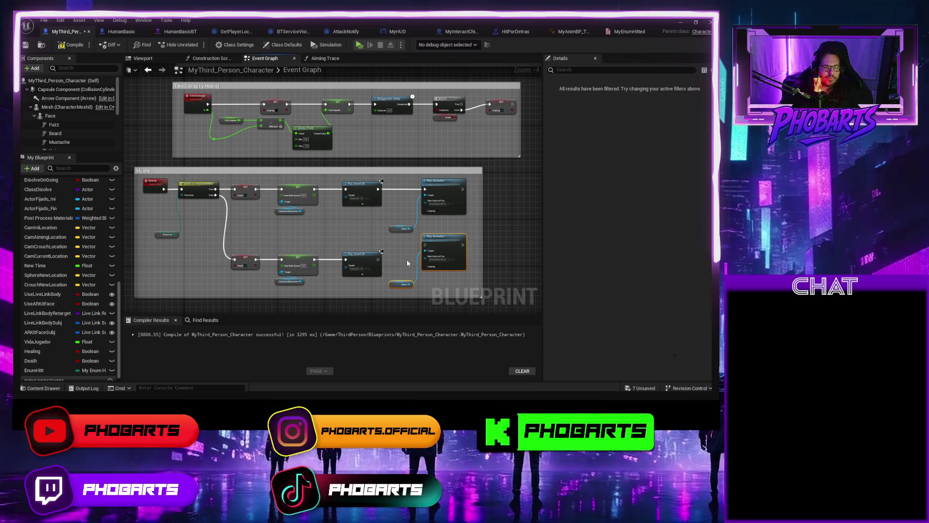
left_click_drag(378, 260, 439, 249)
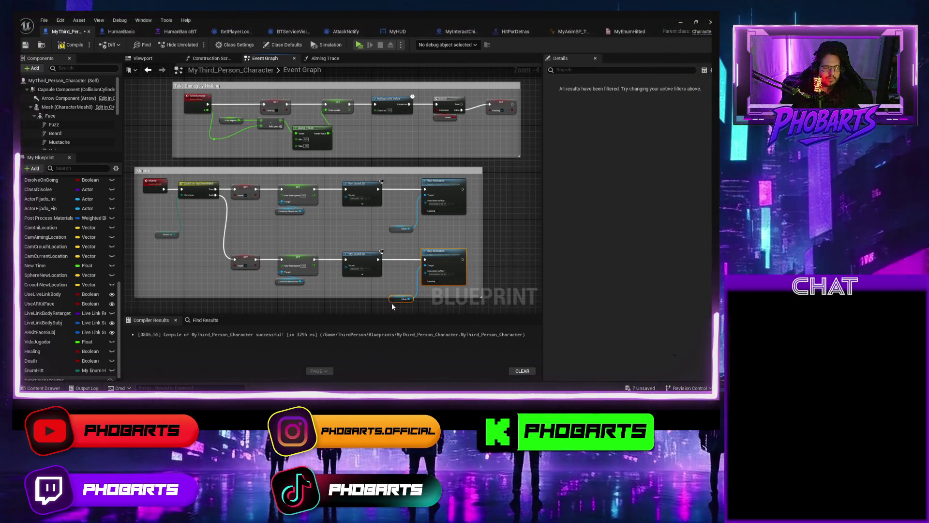
left_click_drag(393, 300, 402, 286)
Assign SwordAndShieldDeath from MyAnimations > Hits to the lower Play Animation and save the blueprint
scroll(411, 263, "up", 2)
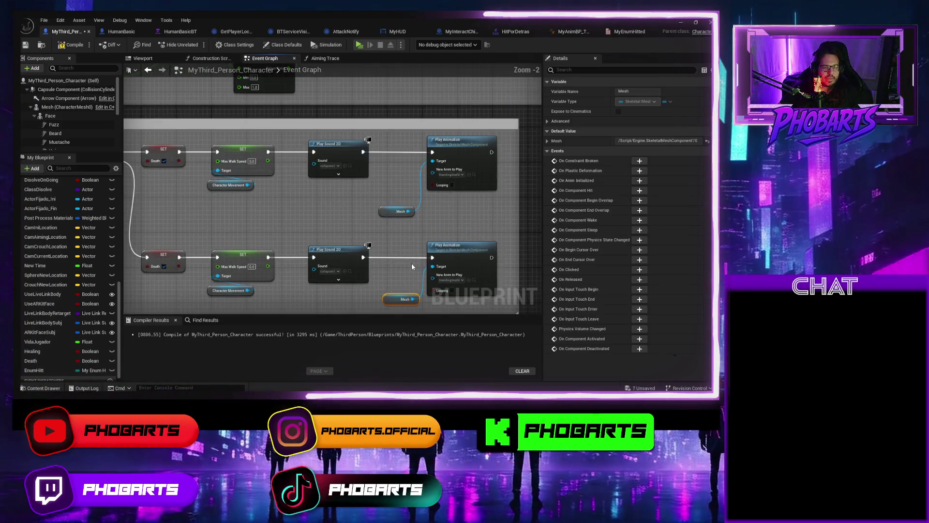
key("ctrl+space")
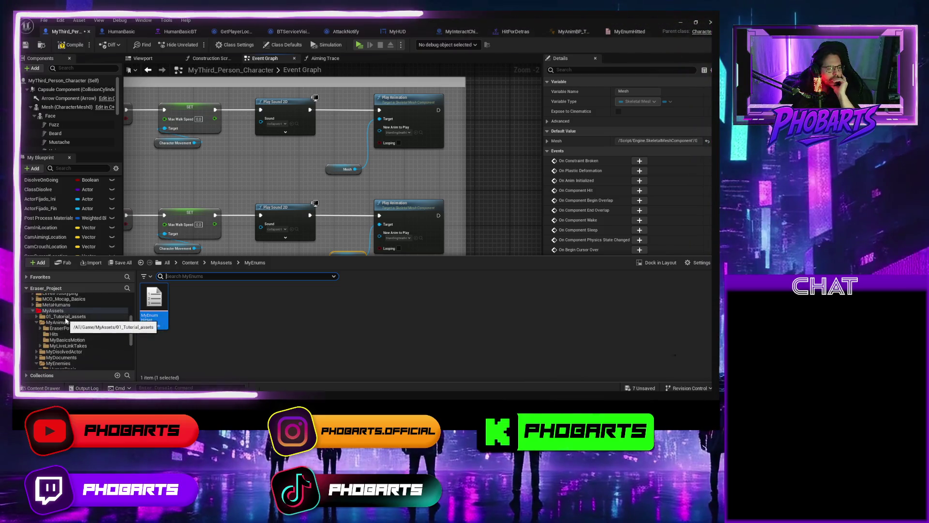
scroll(67, 321, "up", 3)
left_click(65, 322)
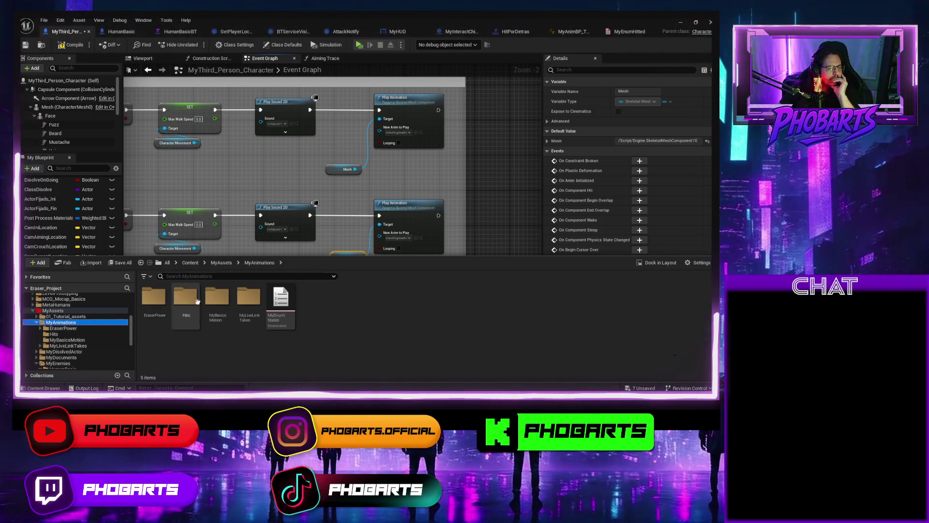
double_click(186, 298)
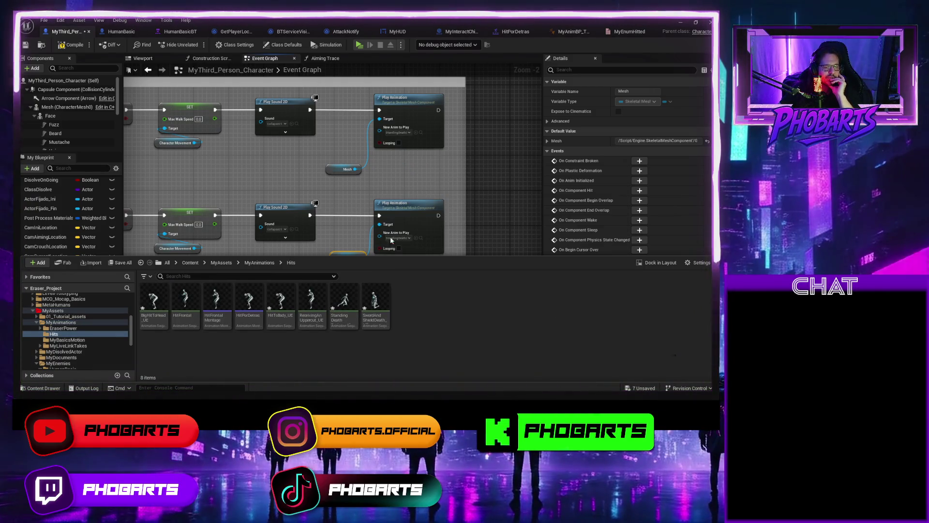
mouse_move(381, 291)
left_mouse_down()
mouse_move(403, 251)
mouse_move(397, 236)
left_mouse_up()
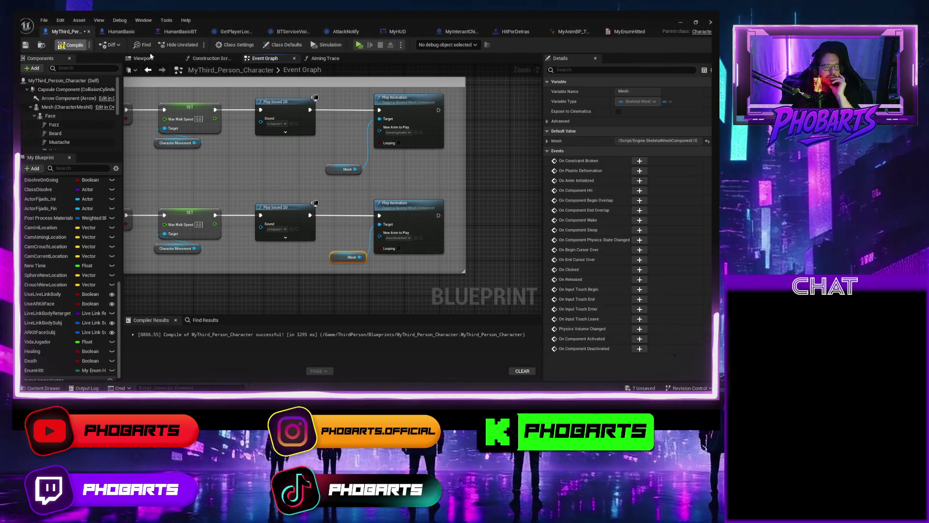
key("ctrl+s")
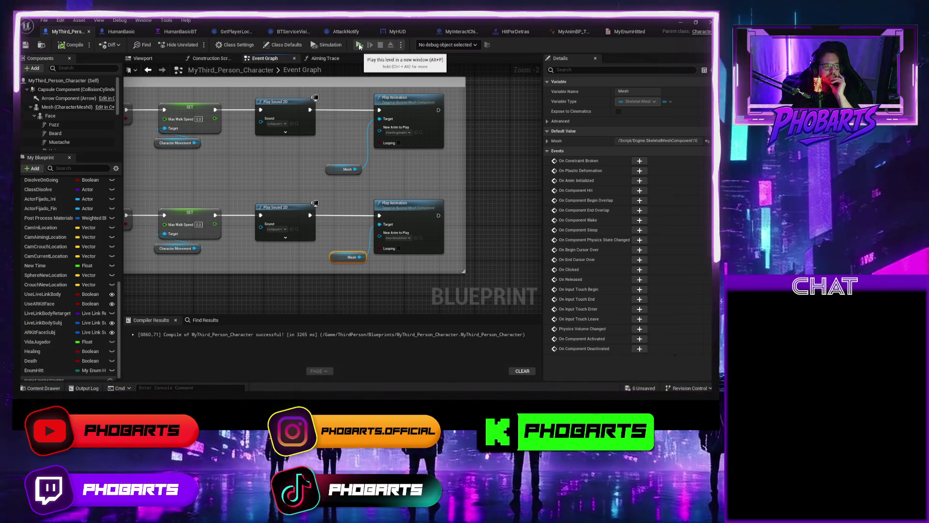
Briefly play-test the level, then switch to the AttackNotify blueprint
left_click(359, 45)
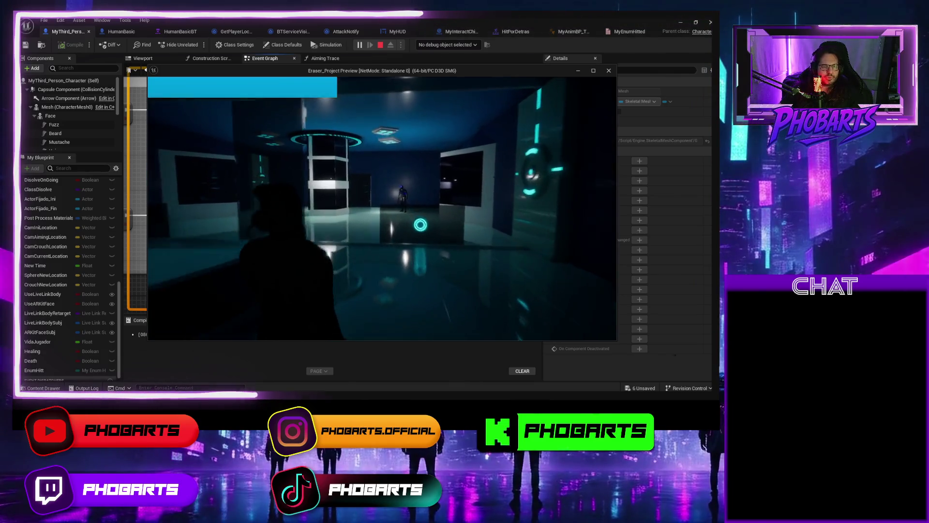
key("Escape")
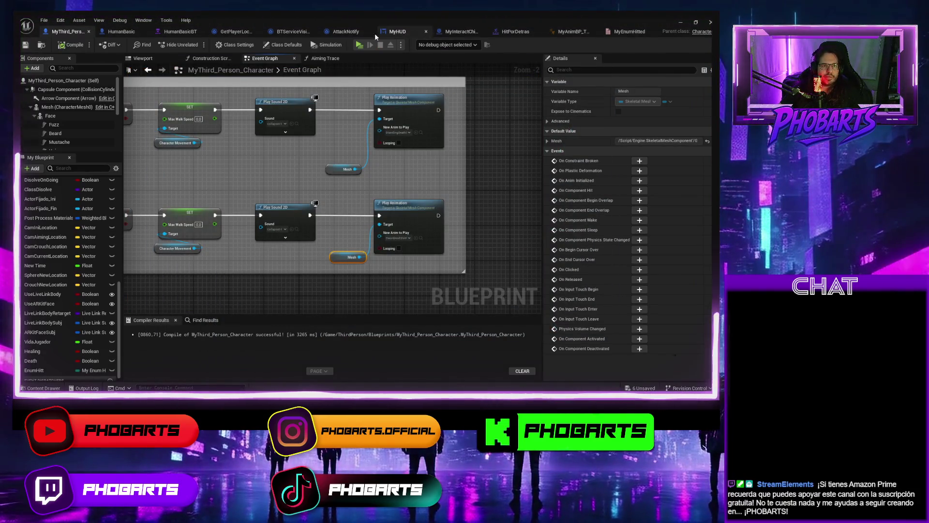
left_click(350, 33)
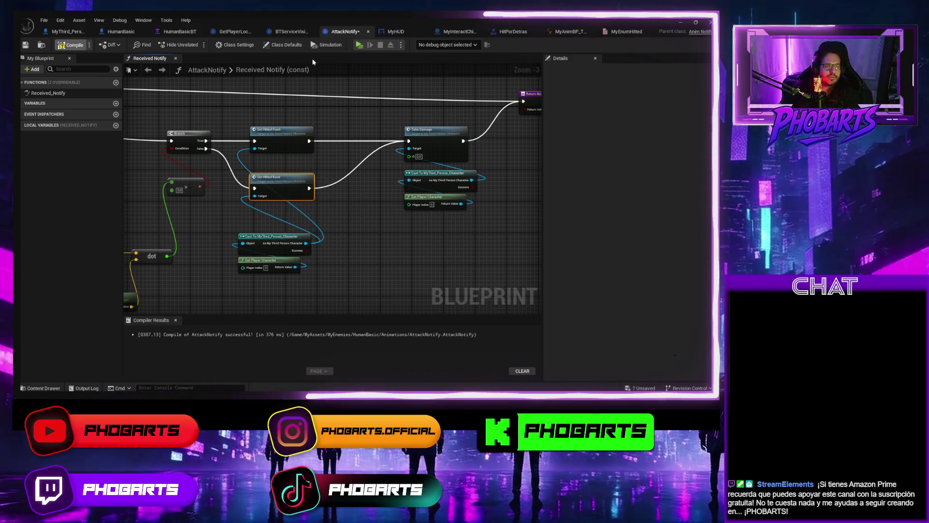
Run two more play tests, walking the character forward with W
left_click(359, 44)
key("w")
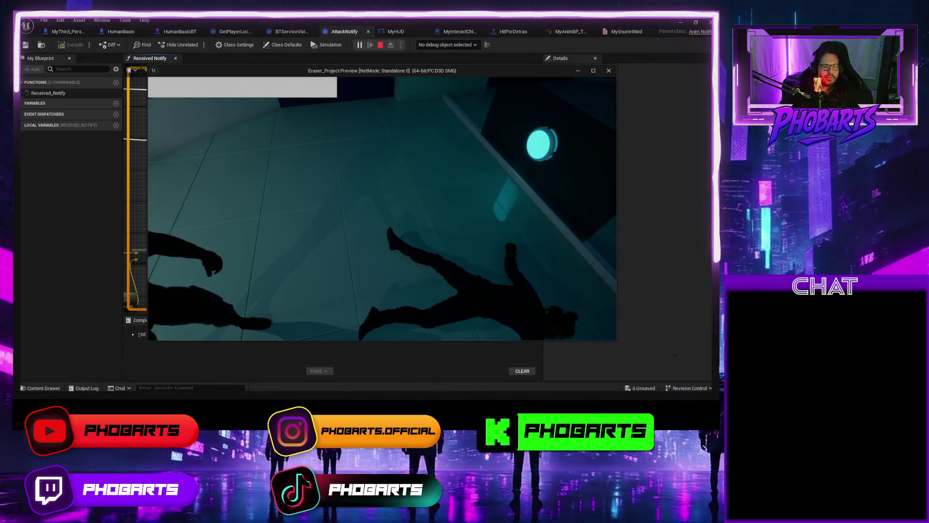
key("Escape")
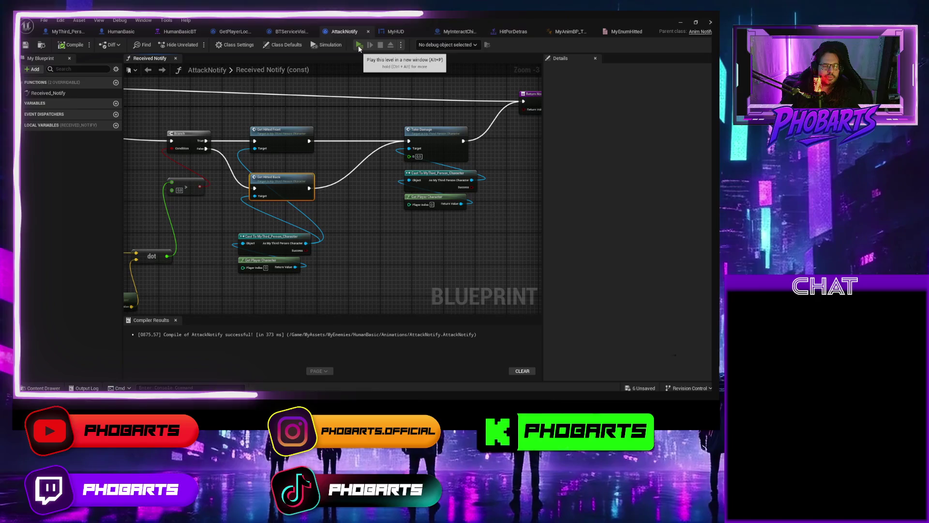
left_click(360, 45)
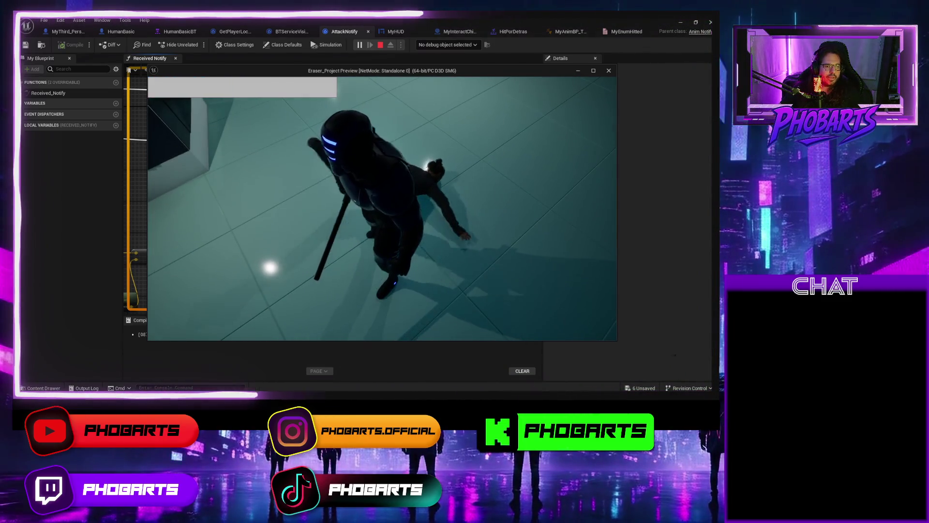
key("Escape")
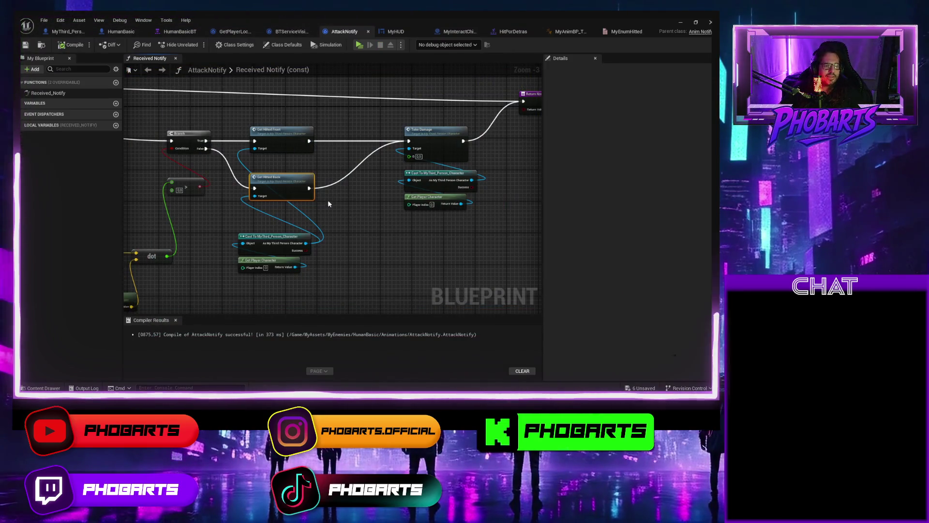
Shift the Take Damage nodes right and insert a SET EnumHitt (Front) node feeding Take Damage
left_click_drag(422, 226, 479, 124)
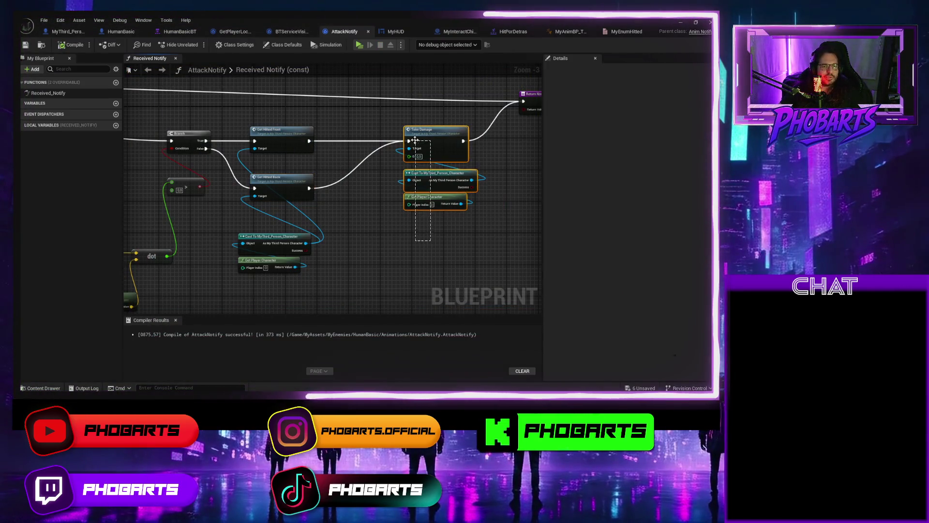
left_click_drag(422, 141, 469, 141)
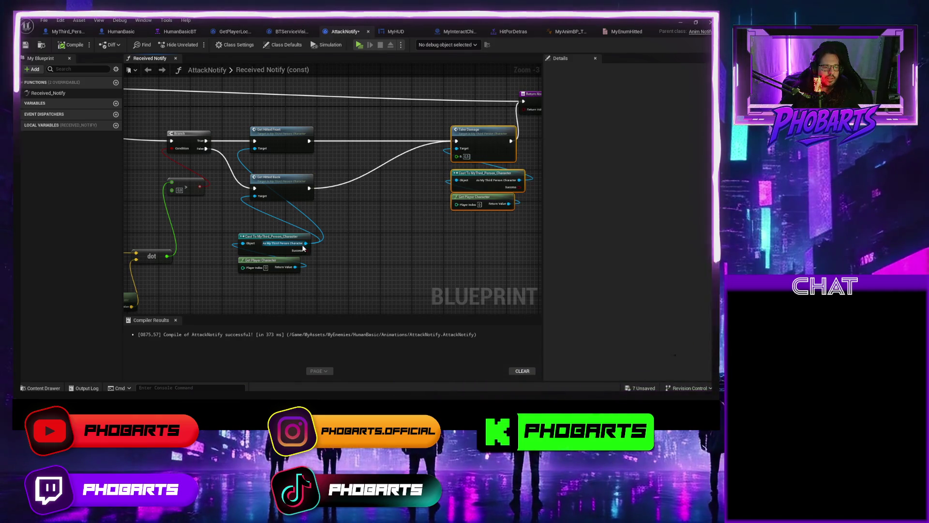
left_click_drag(306, 248, 351, 231)
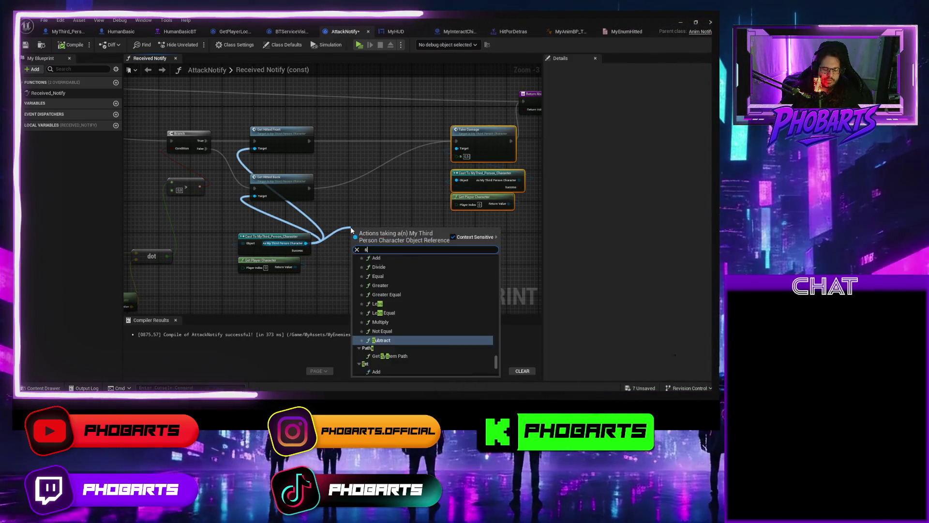
type("set enum")
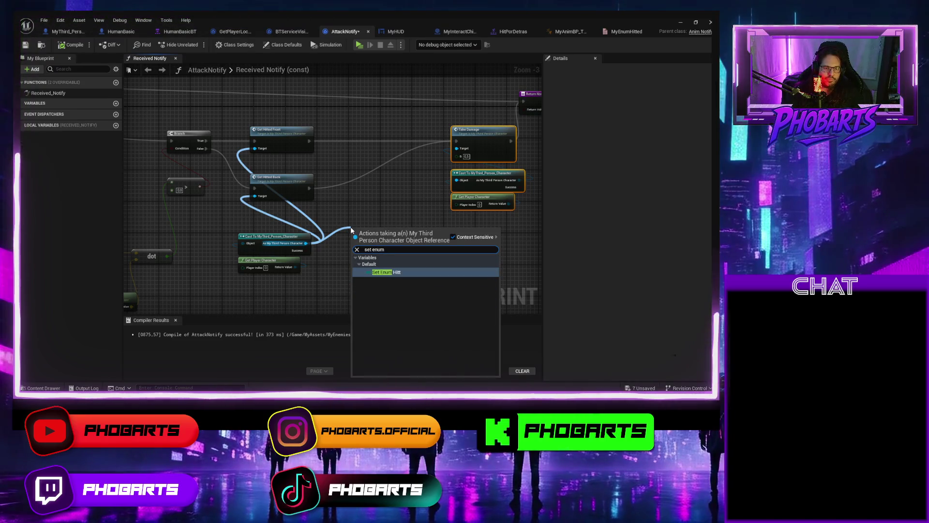
key("Return")
mouse_move(373, 231)
left_mouse_down()
mouse_move(367, 138)
mouse_move(324, 145)
left_mouse_up()
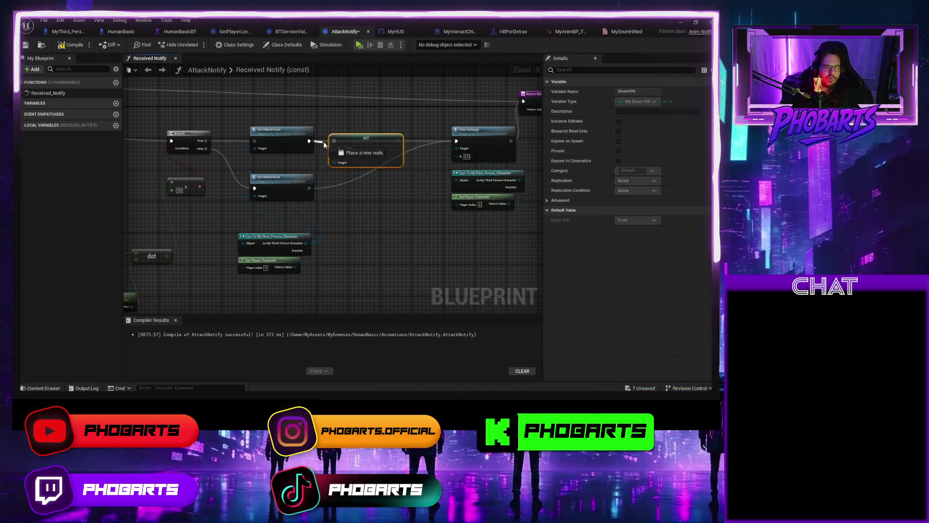
left_click_drag(398, 140, 456, 141)
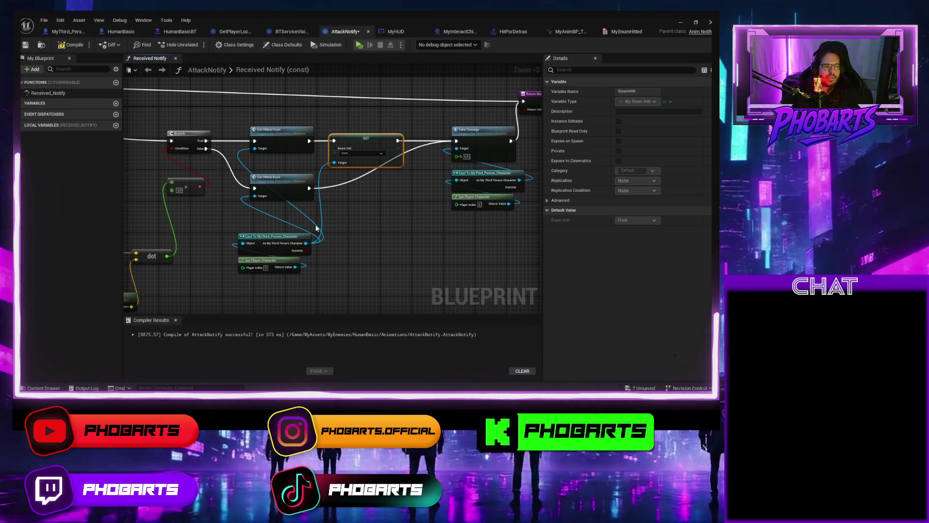
Add a SET EnumHitt (Back) node after Get Hitted Back, wire it into Take Damage, and compile
left_click_drag(306, 244, 352, 226)
type("set enu")
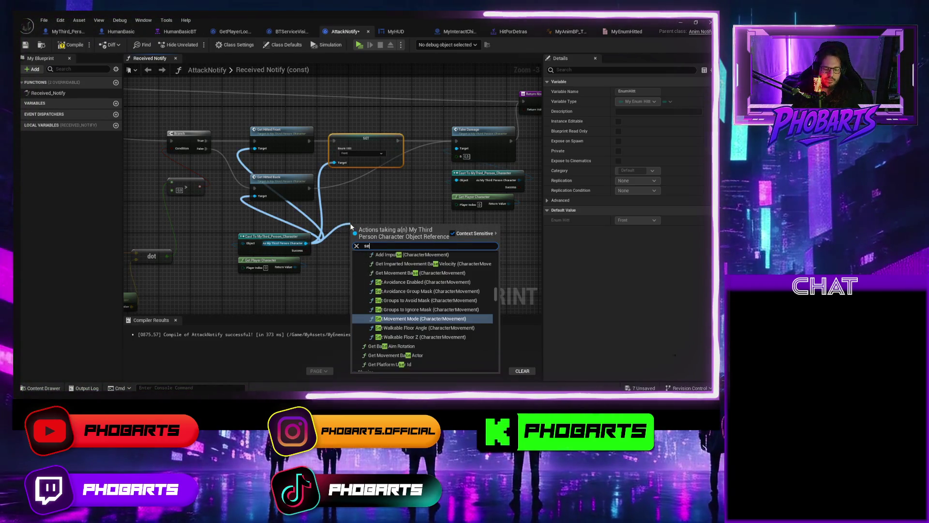
key("Return")
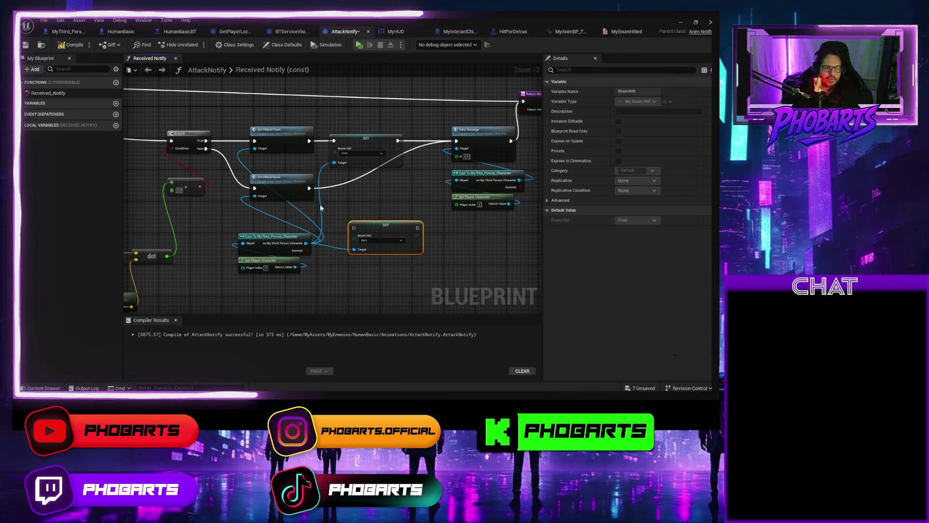
left_click_drag(310, 189, 353, 228)
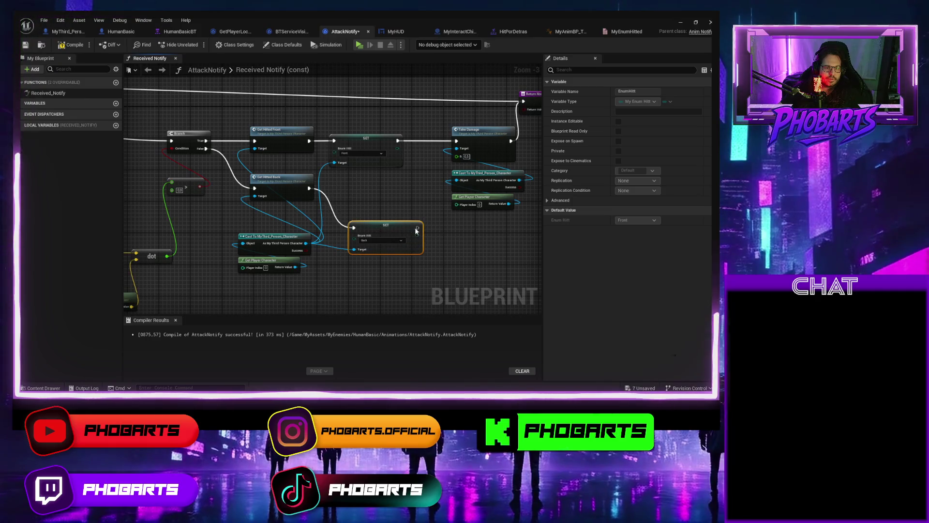
left_click_drag(417, 228, 430, 188)
left_click_drag(454, 144, 451, 144)
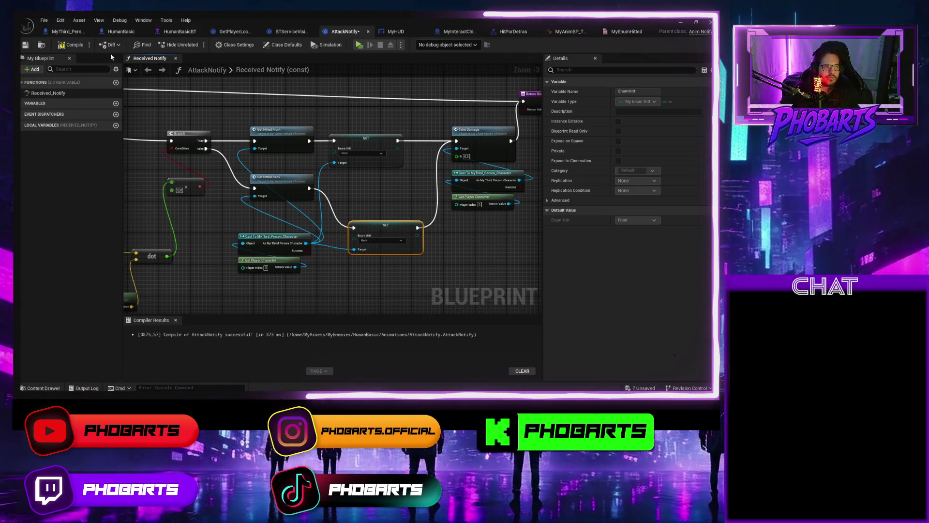
key("ctrl+s")
left_click(359, 45)
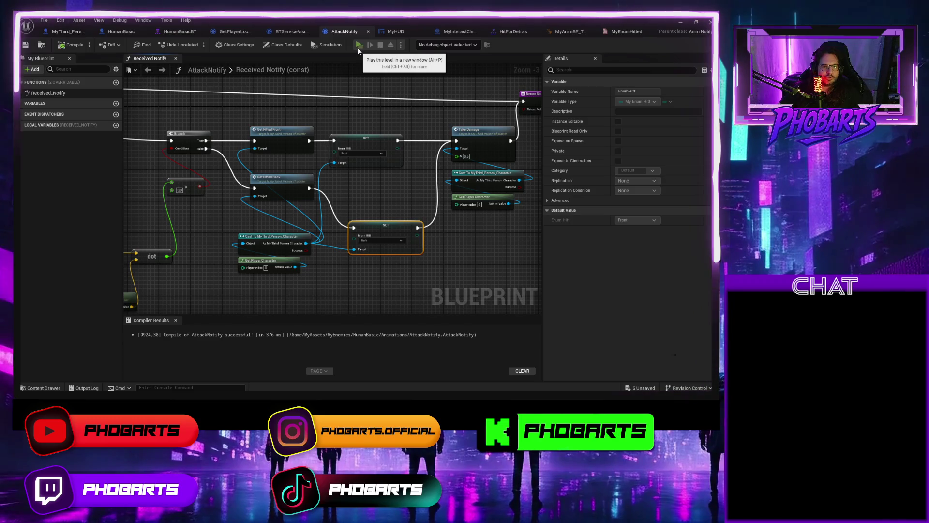
key("w")
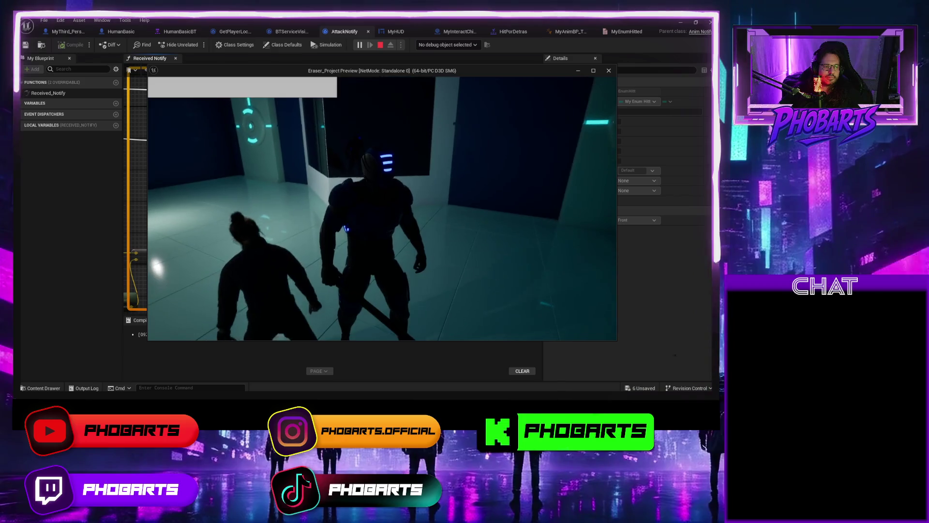
key("Escape")
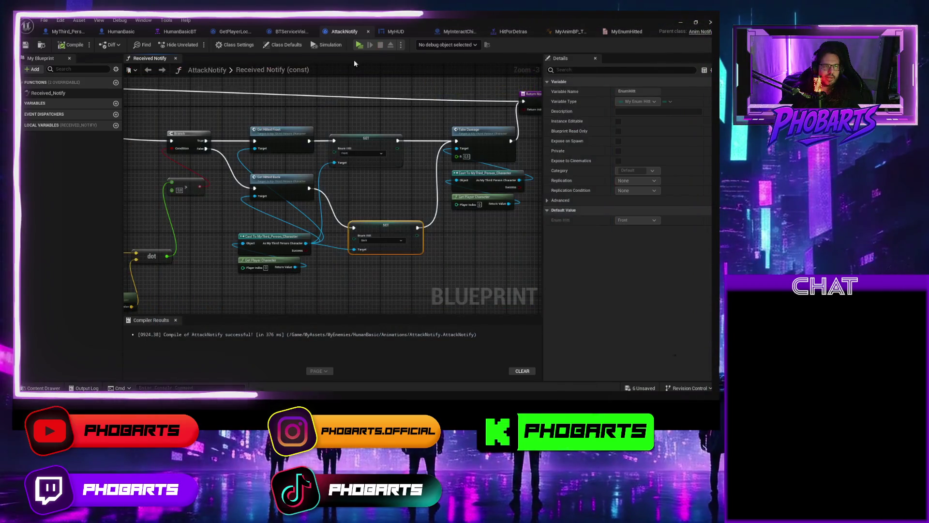
left_click(360, 45)
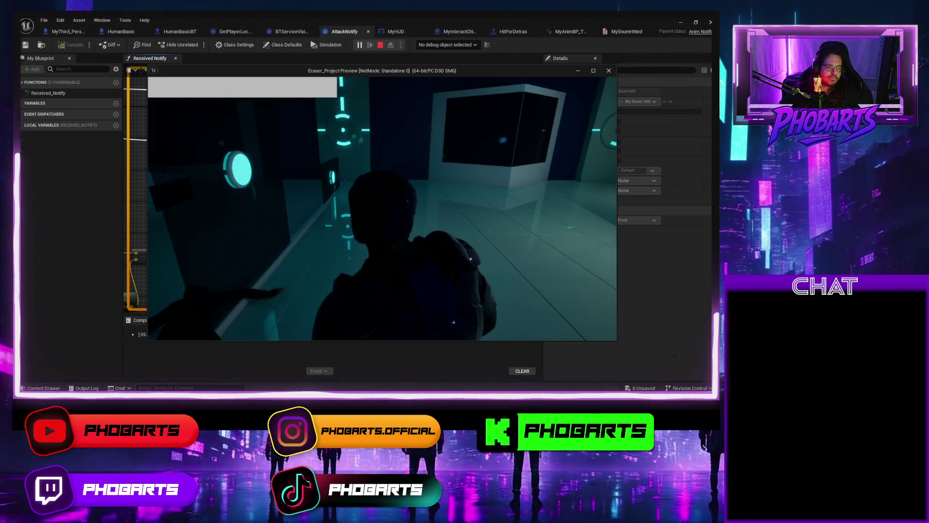
key("Escape")
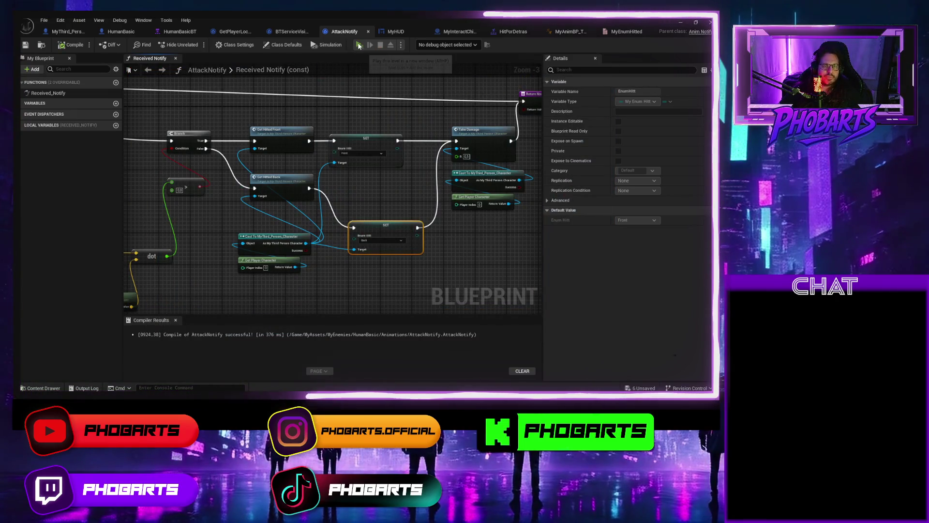
left_click(359, 45)
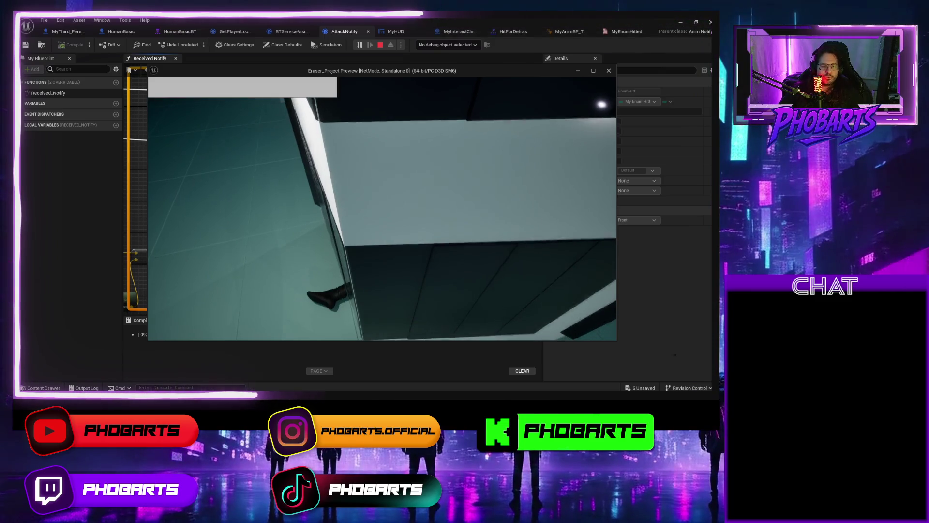
key("Escape")
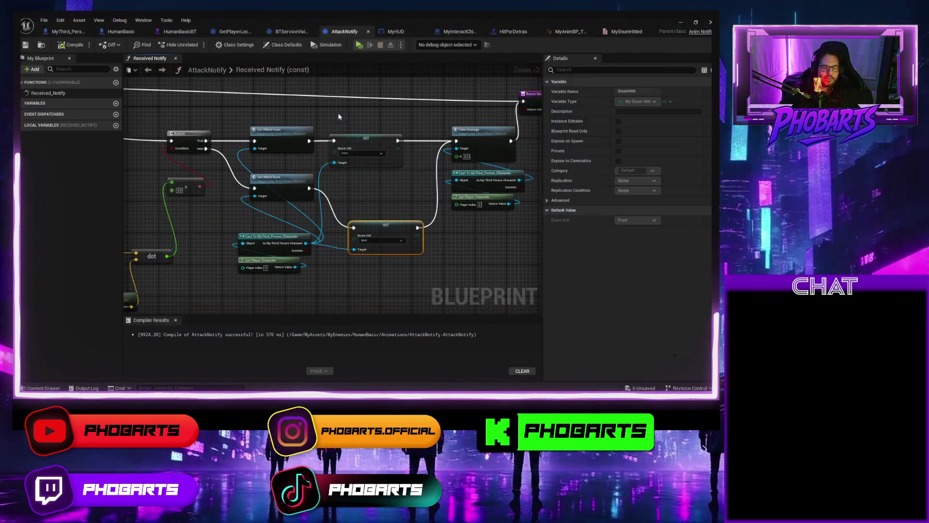
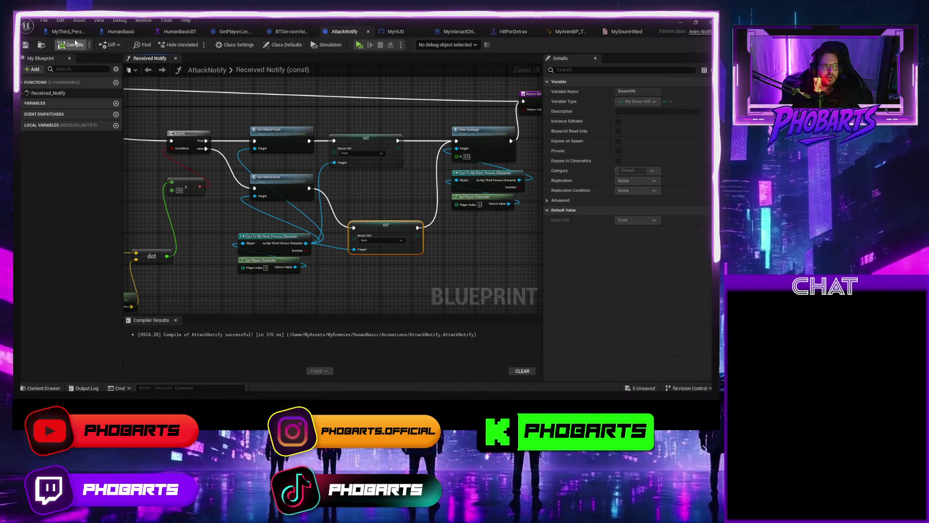
From the MyThird_Person_Character blueprint, play-test twice, walking the player toward the enemy to trigger death
left_click(91, 32)
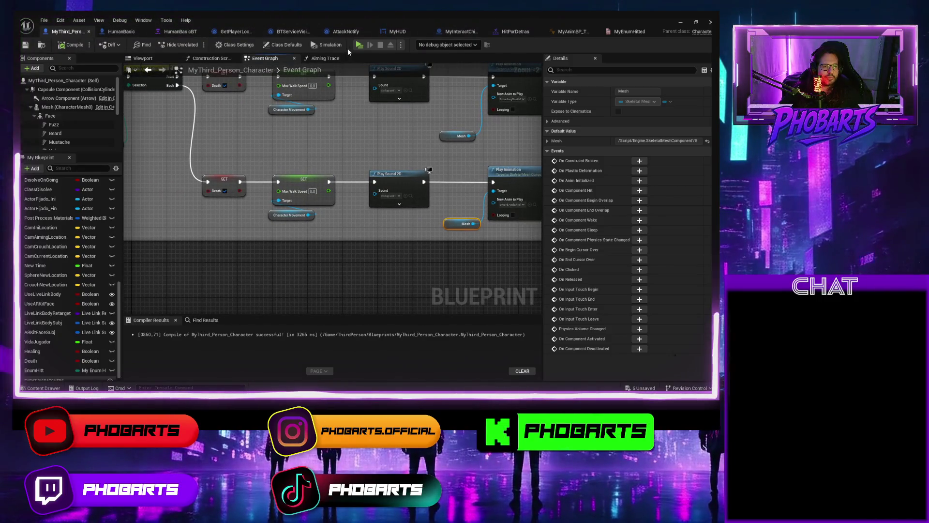
left_click(358, 45)
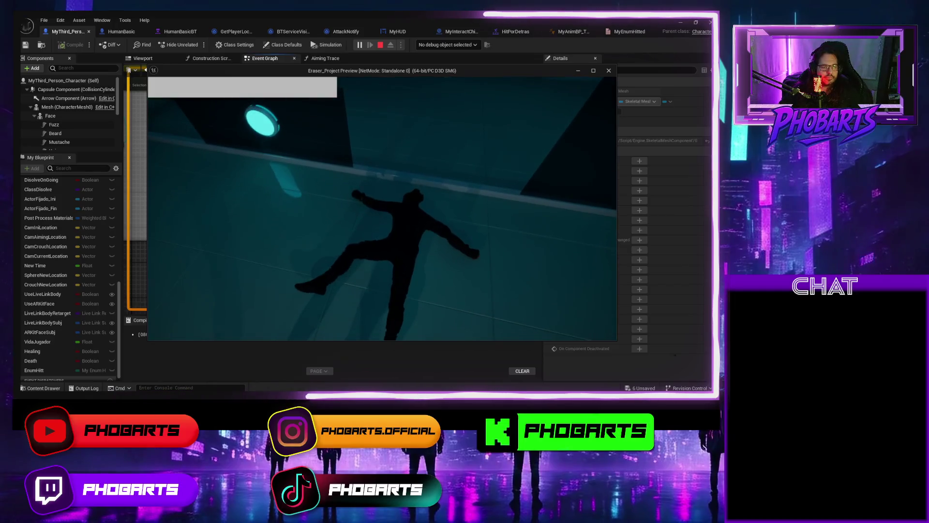
key("Escape")
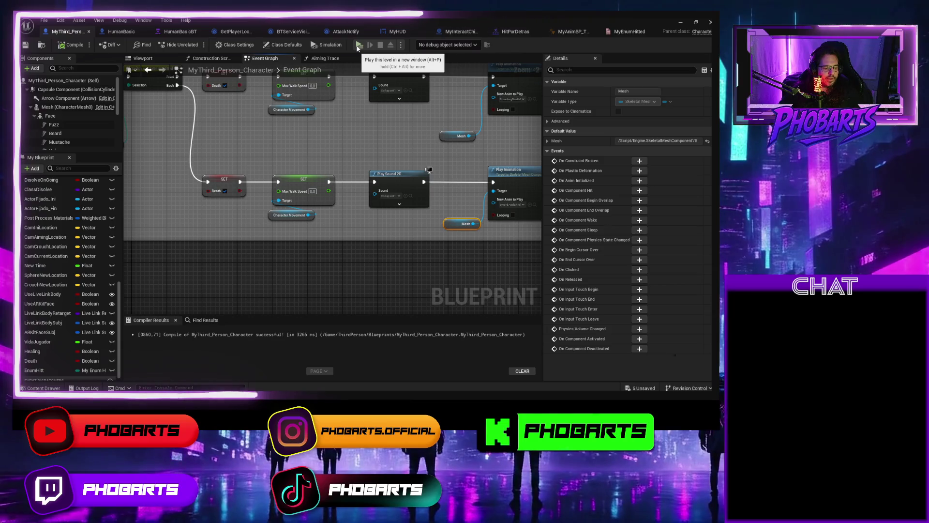
left_click(359, 45)
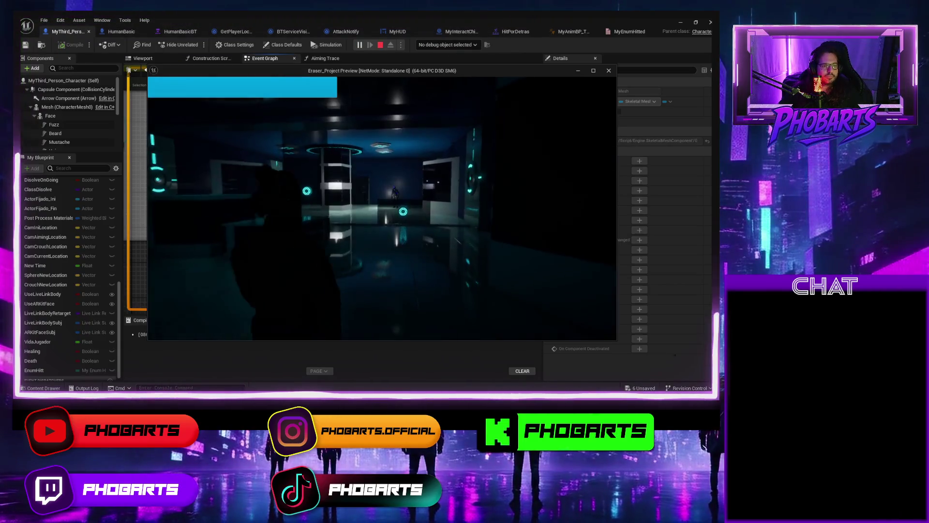
key("w")
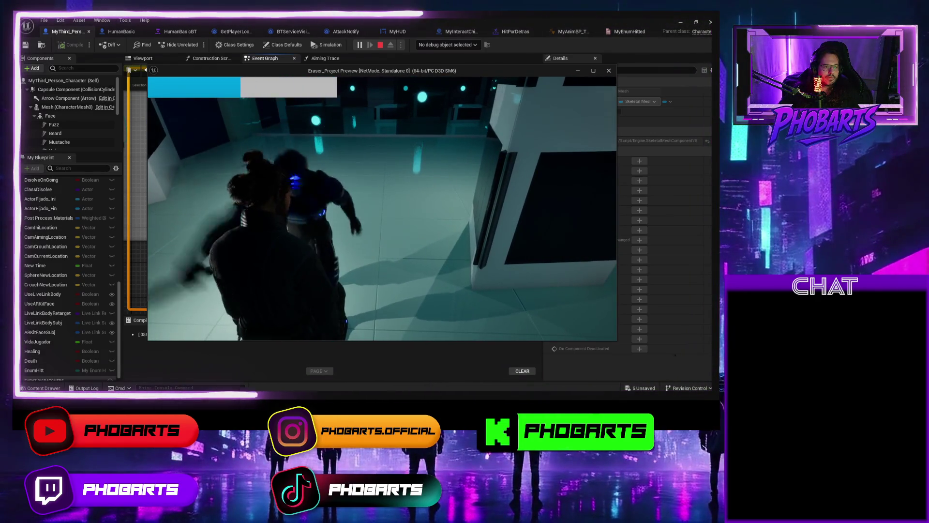
key("Escape")
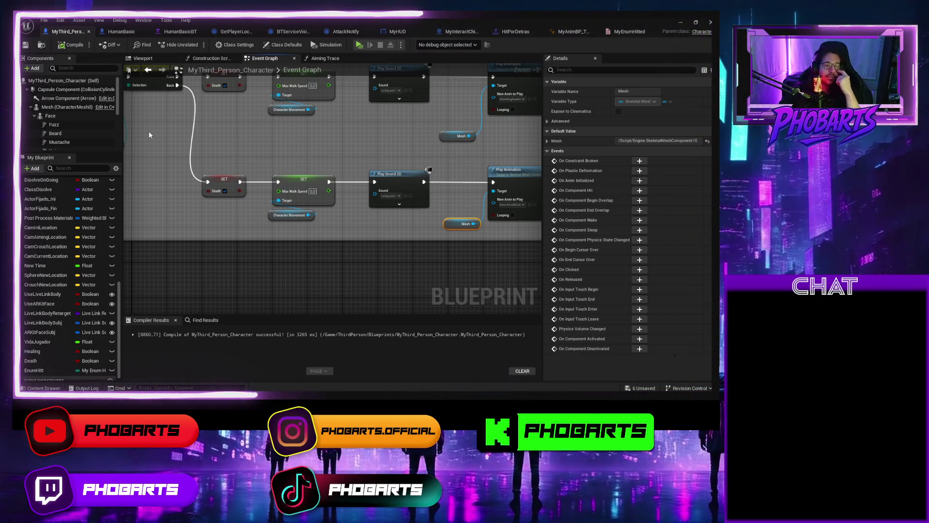
Add a Mesh-targeted Set Simulate Physics node with Simulate ticked, wired after Play Sound 2D
left_click_drag(396, 150, 332, 147)
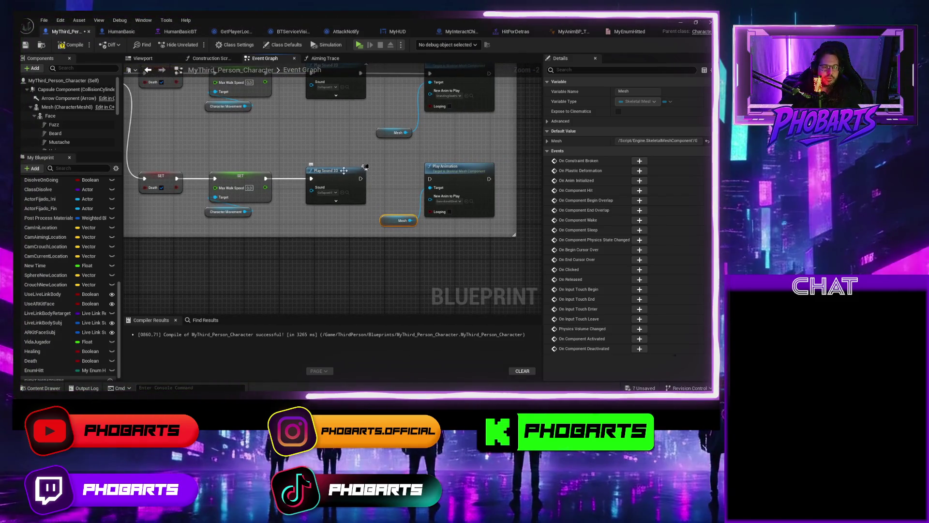
left_click_drag(336, 170, 313, 170)
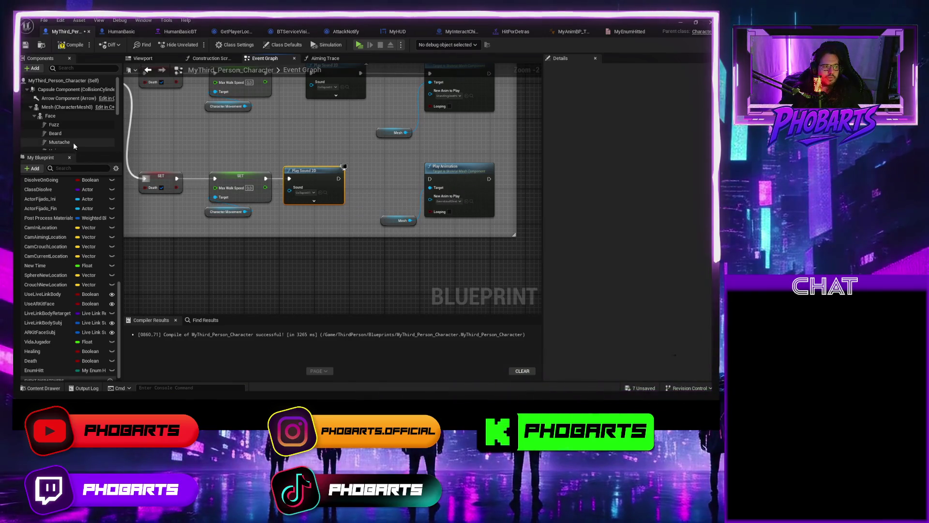
scroll(73, 142, "down", 5)
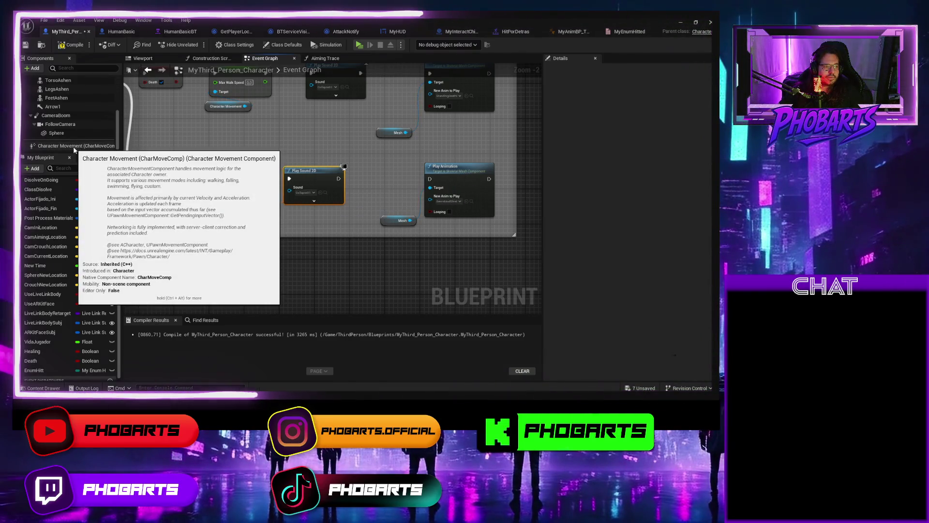
scroll(92, 123, "up", 5)
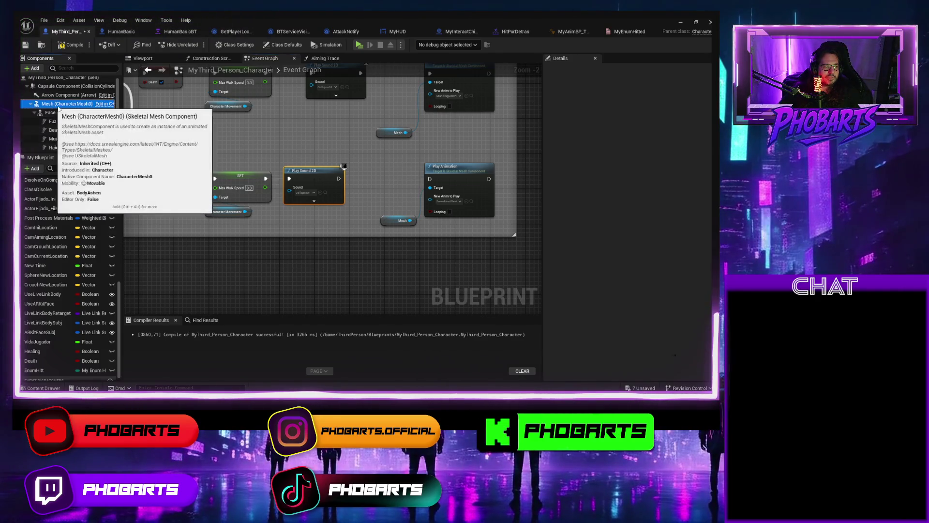
mouse_move(68, 104)
left_mouse_down()
mouse_move(316, 232)
mouse_move(374, 197)
left_mouse_up()
type("simula")
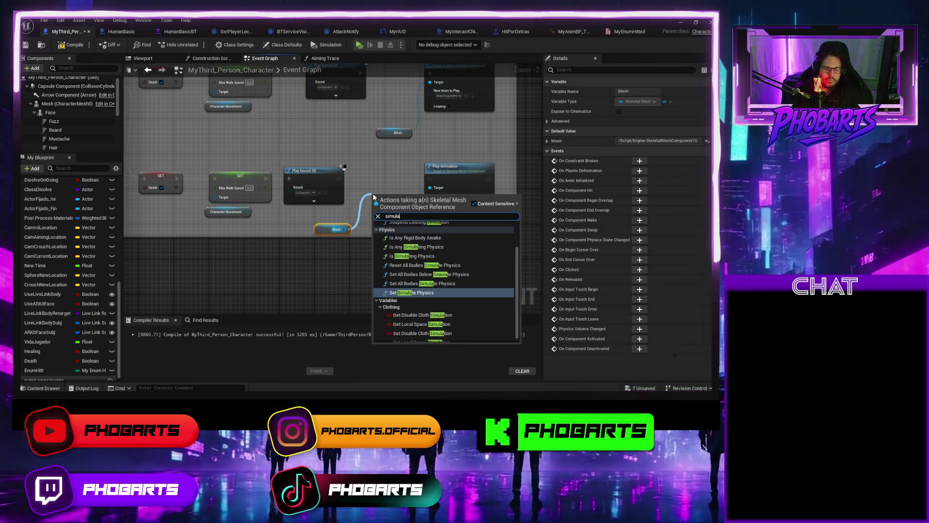
key("Return")
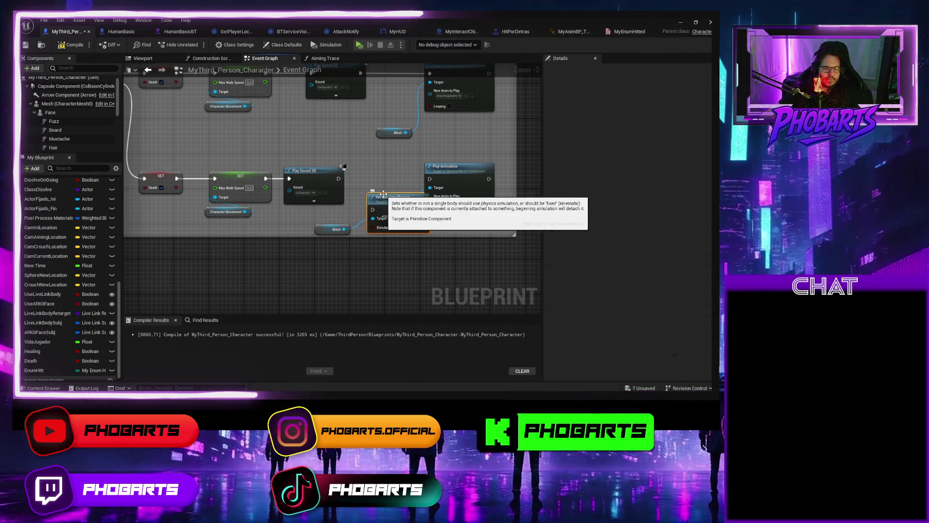
left_click(380, 196)
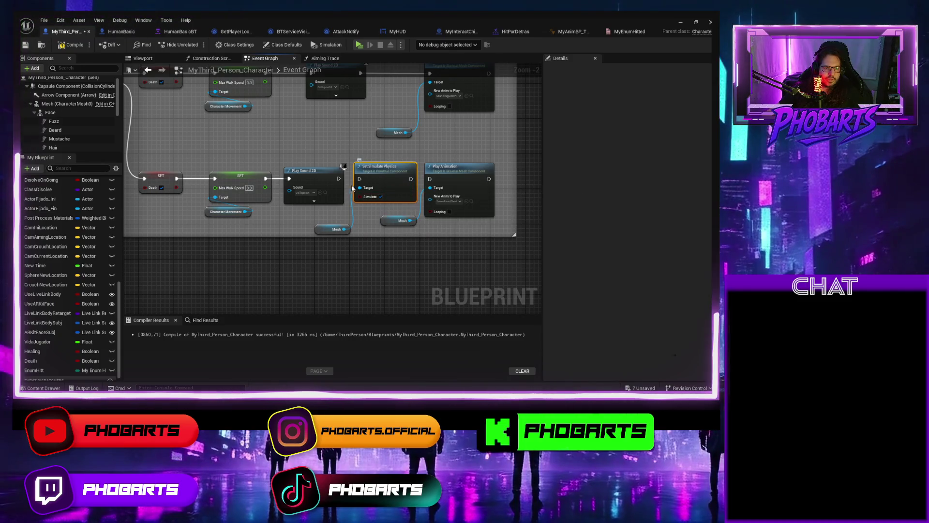
left_click_drag(359, 182, 359, 180)
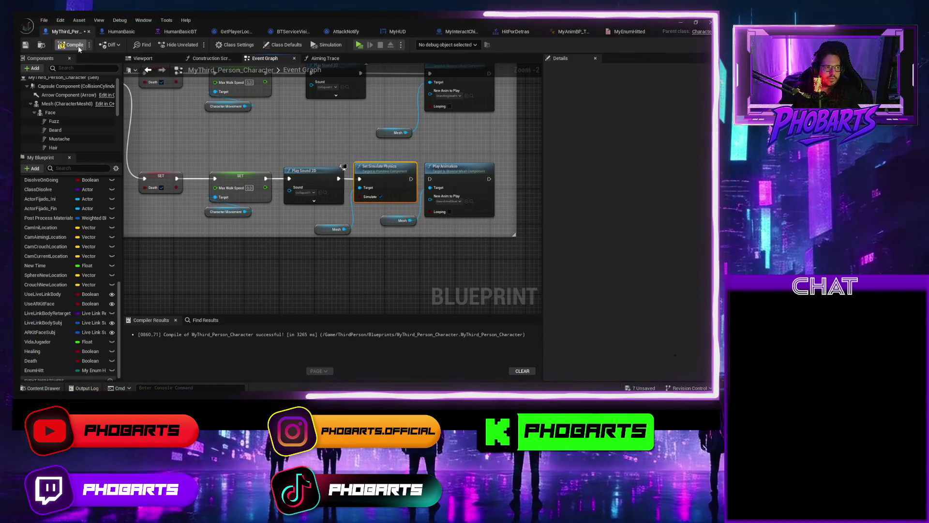
Play-test the new ragdoll death in a new window, then stop the session
left_click(358, 45)
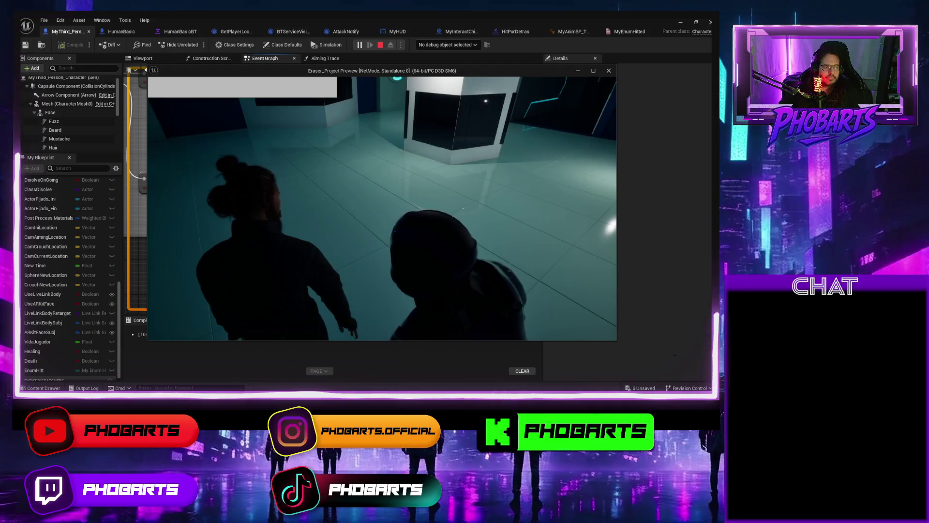
key("Escape")
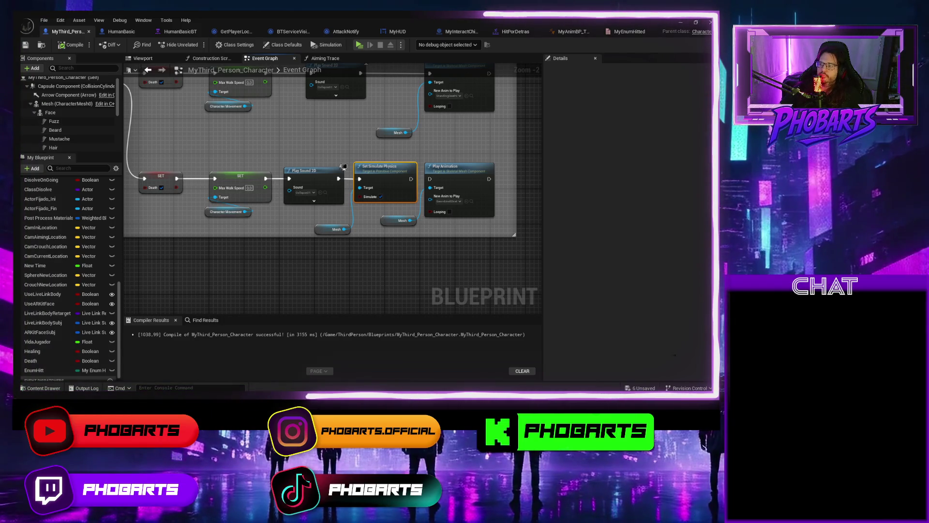
key("ctrl+f")
type("cuervo")
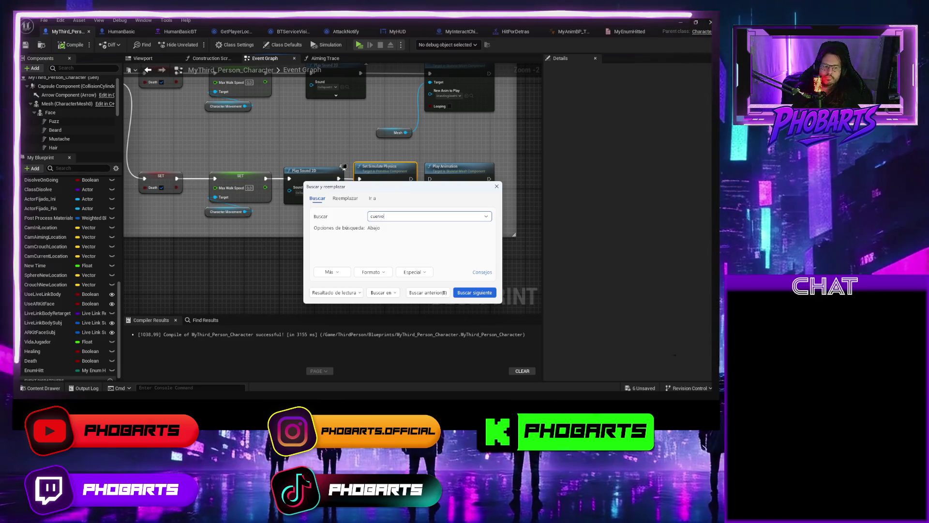
key("Return")
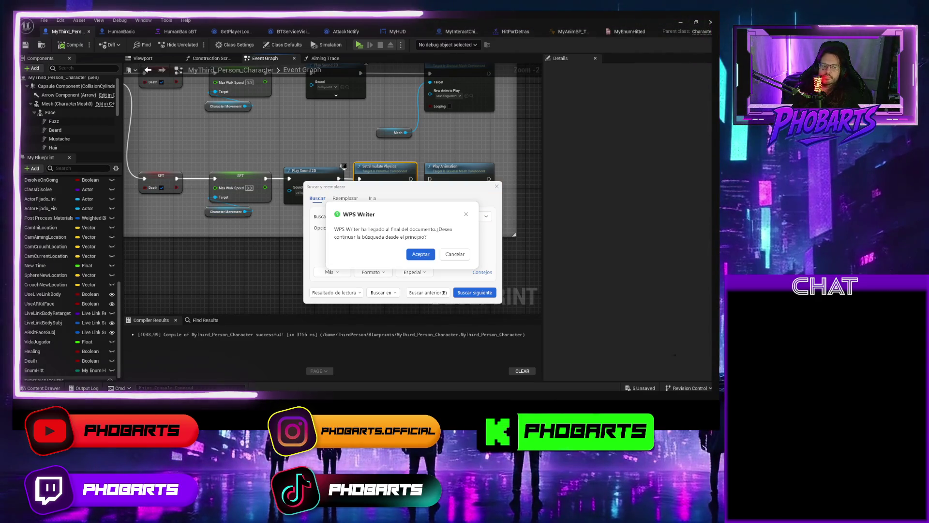
key("Escape")
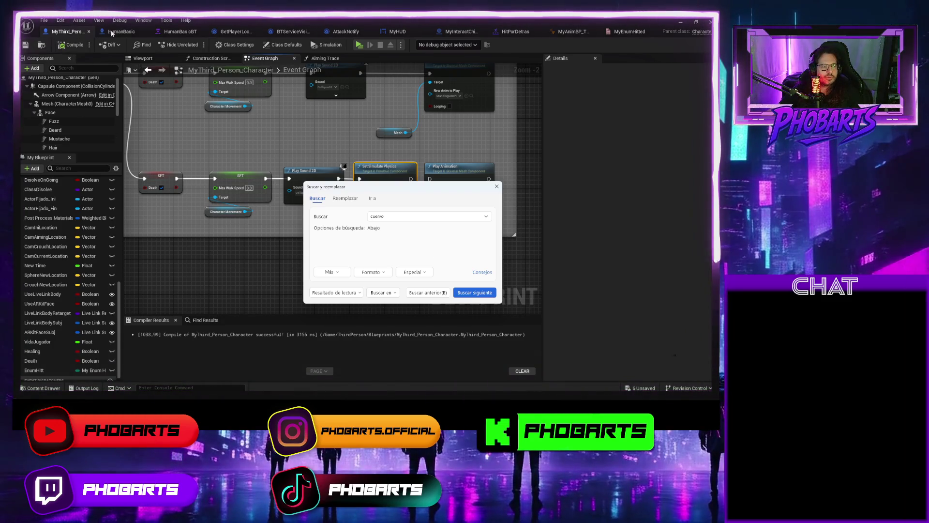
key("Escape")
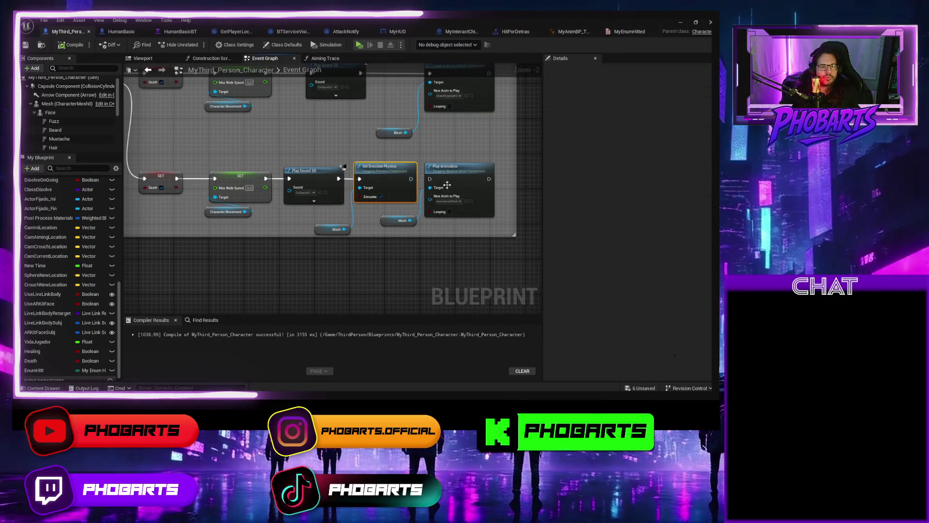
Open the m_med_nrw_body_Physics asset through the Mesh component's BodyAshen skeletal mesh
left_click(67, 104)
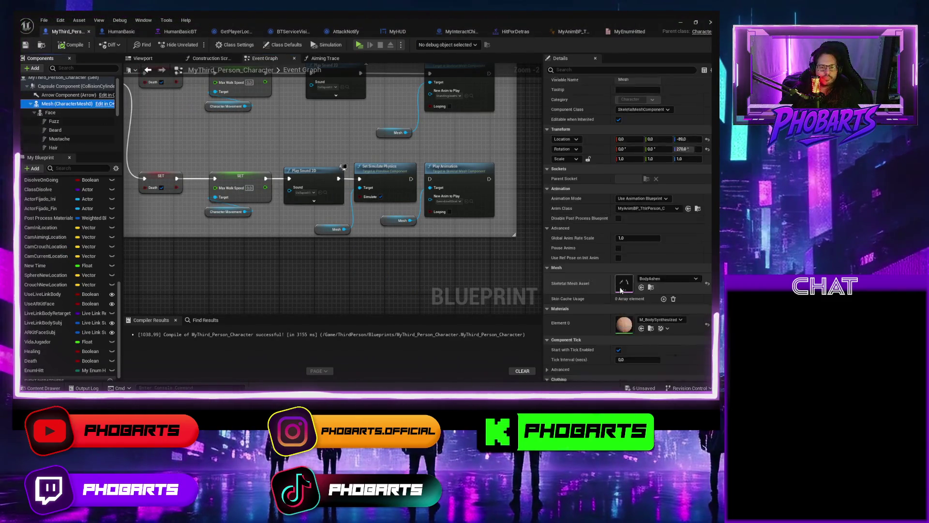
scroll(625, 287, "down", 1)
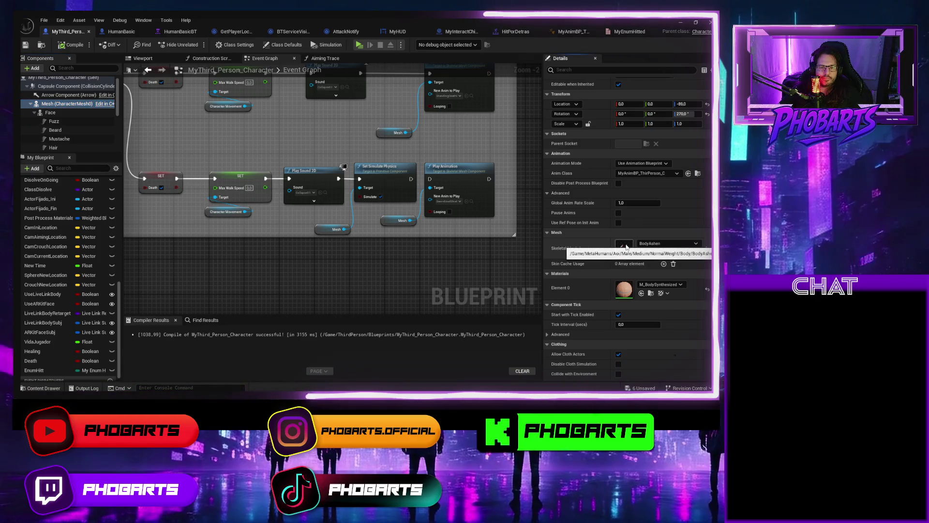
double_click(626, 246)
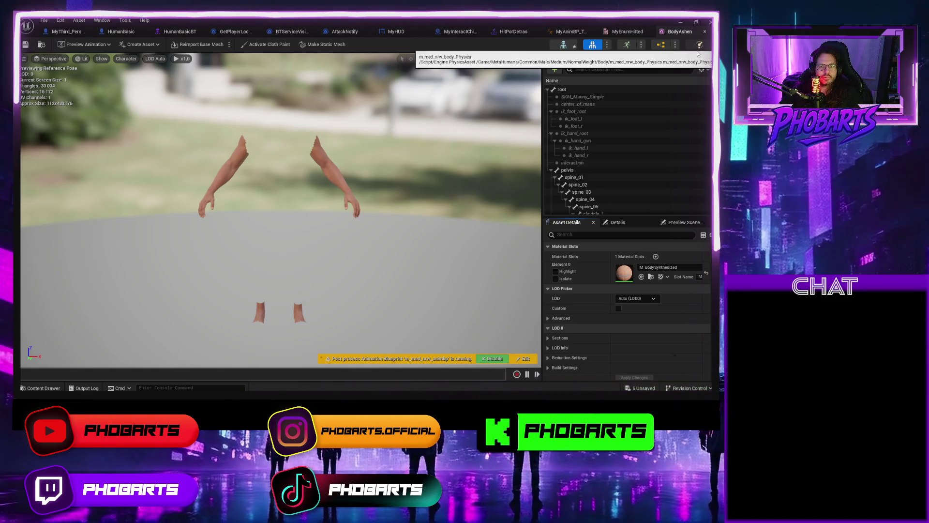
left_click(698, 46)
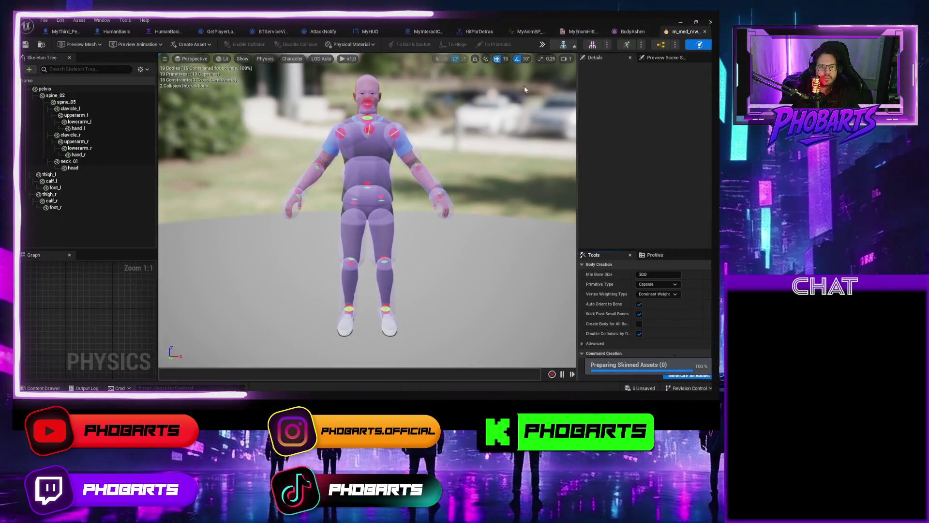
left_click(344, 59)
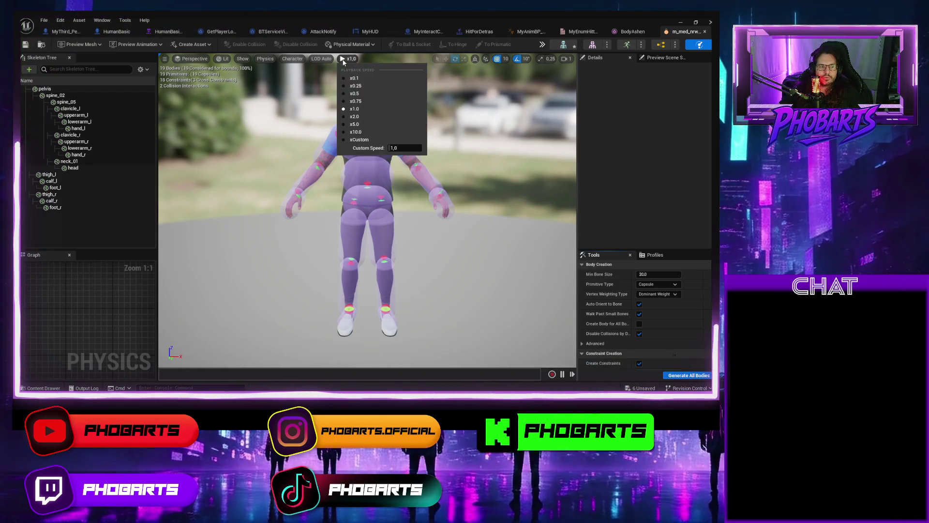
left_click(344, 59)
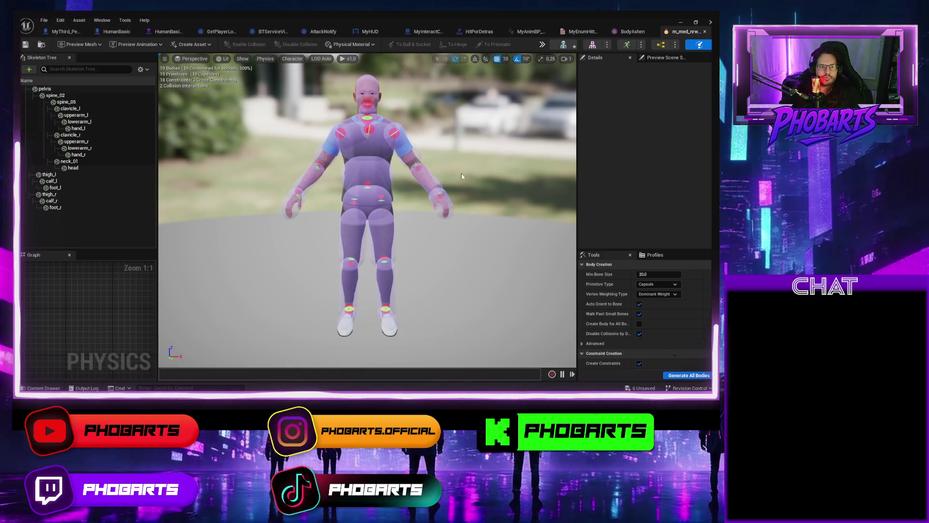
left_click_drag(511, 335, 390, 152)
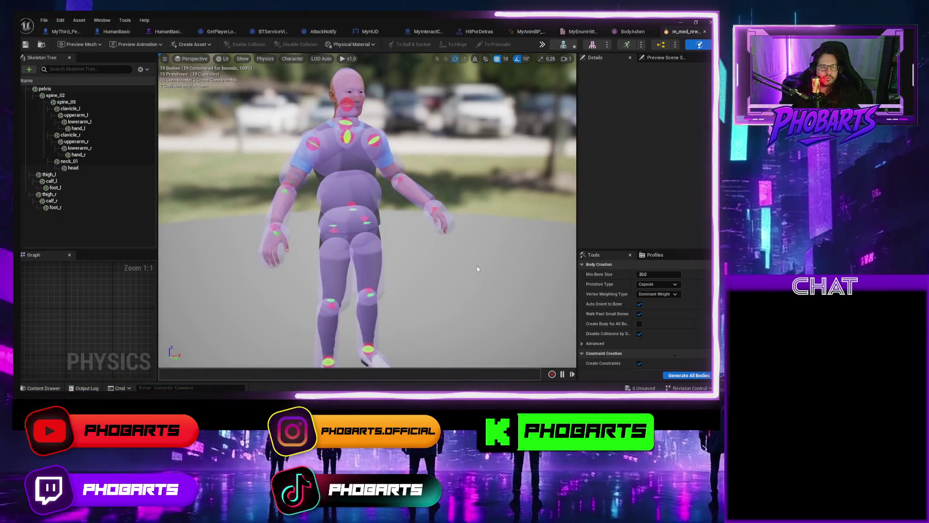
left_click(375, 141)
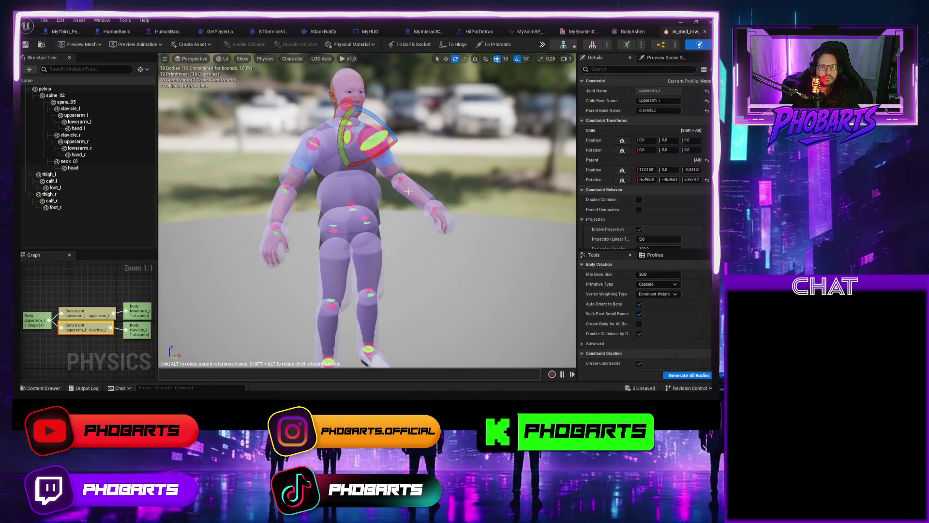
mouse_move(480, 263)
left_mouse_down()
mouse_move(436, 281)
mouse_move(455, 291)
mouse_move(492, 287)
left_mouse_up()
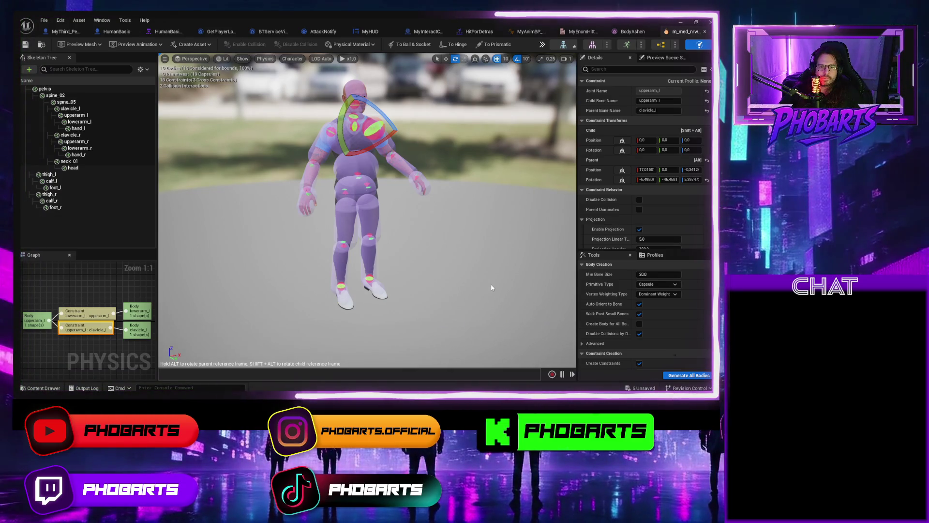
left_click(672, 57)
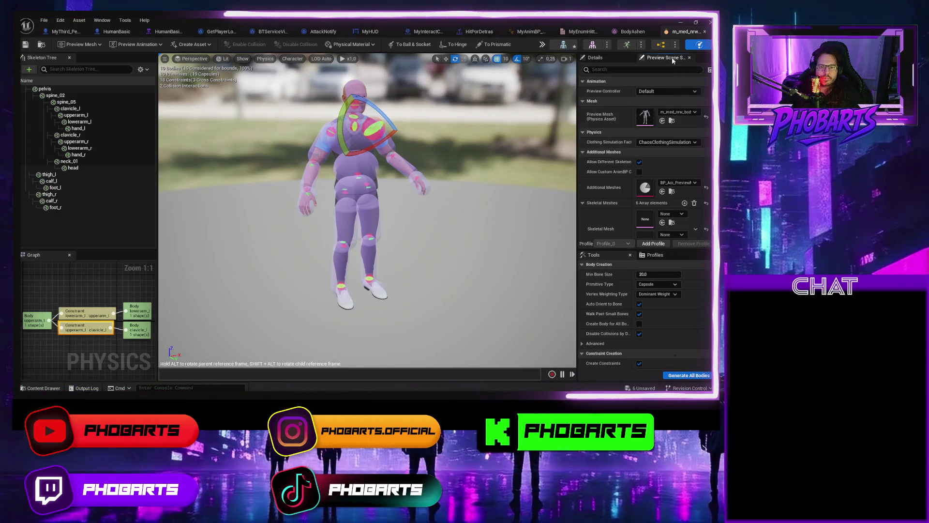
left_click(605, 57)
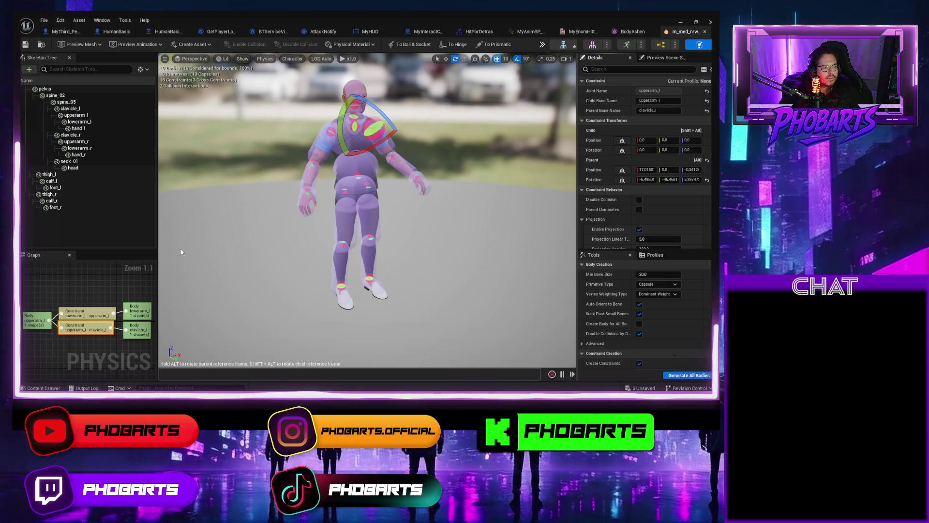
left_click(322, 58)
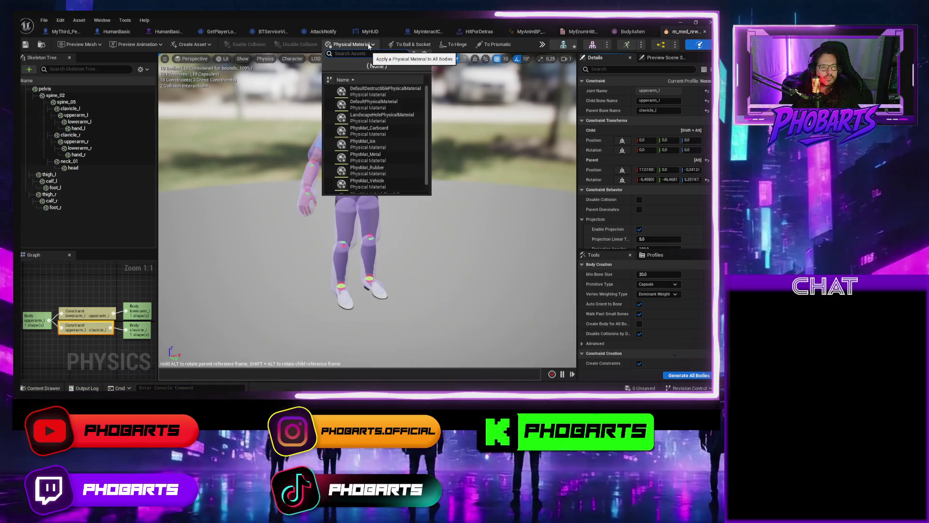
left_click(329, 58)
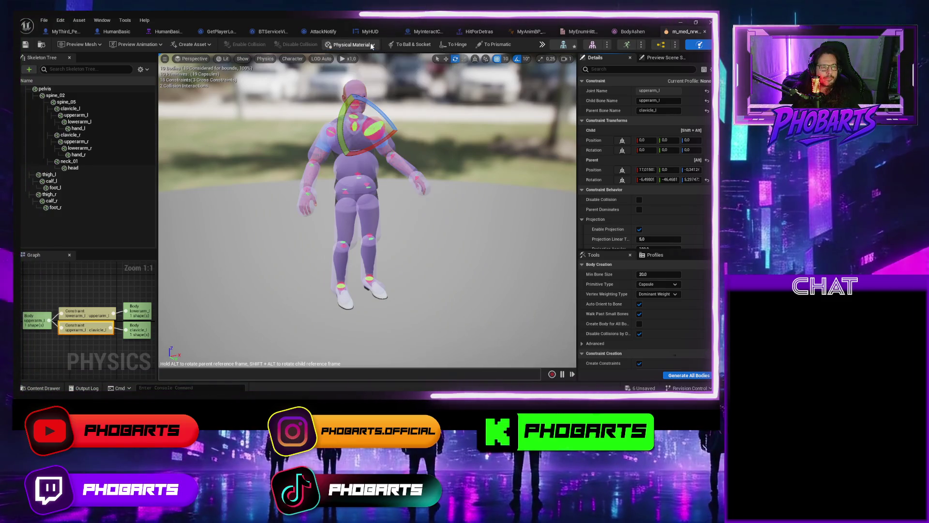
left_click(342, 59)
left_click(342, 59)
left_click(342, 59)
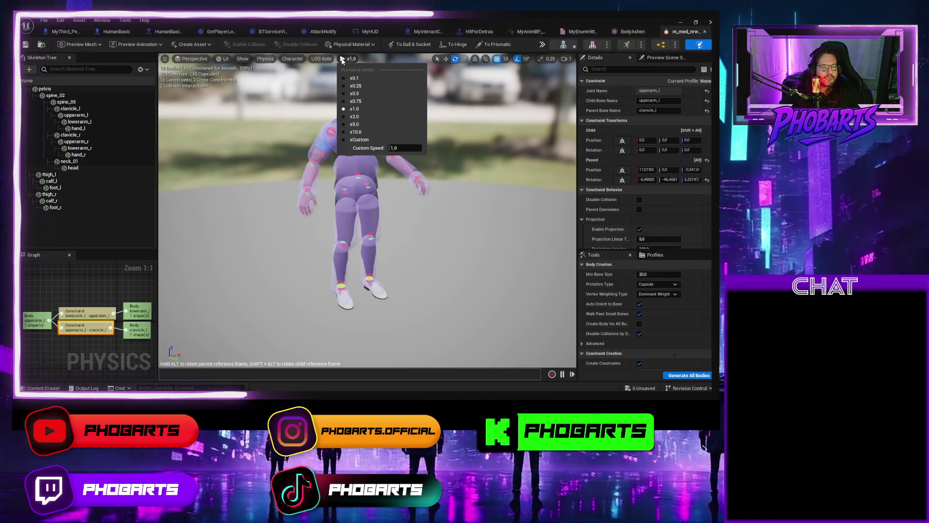
left_click(343, 59)
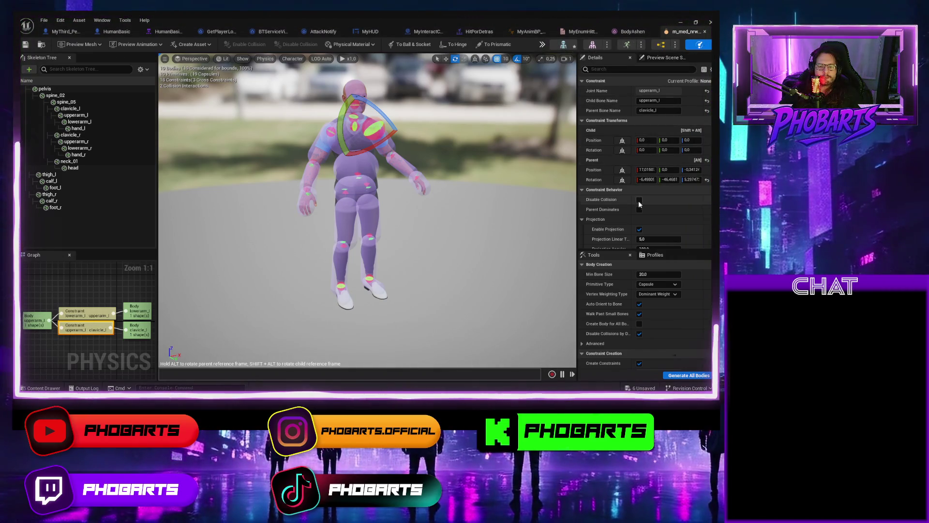
scroll(647, 218, "down", 2)
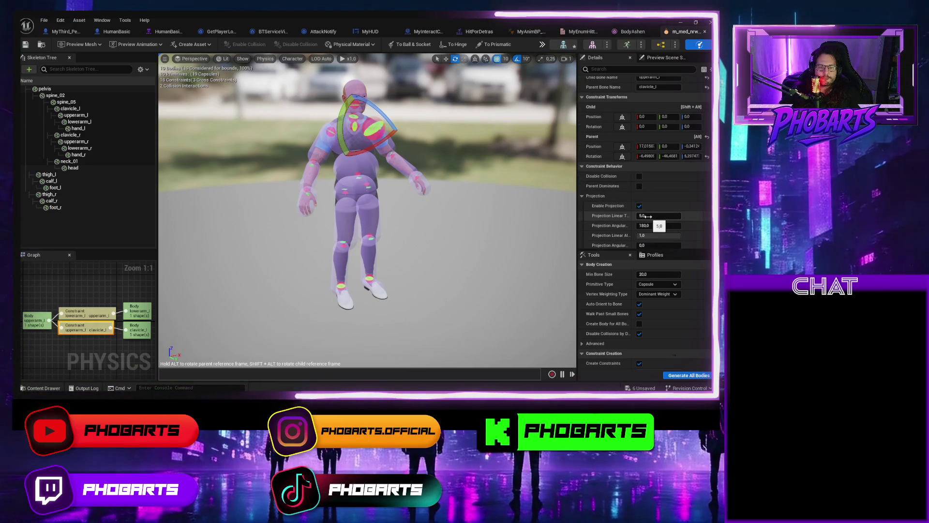
scroll(624, 221, "down", 6)
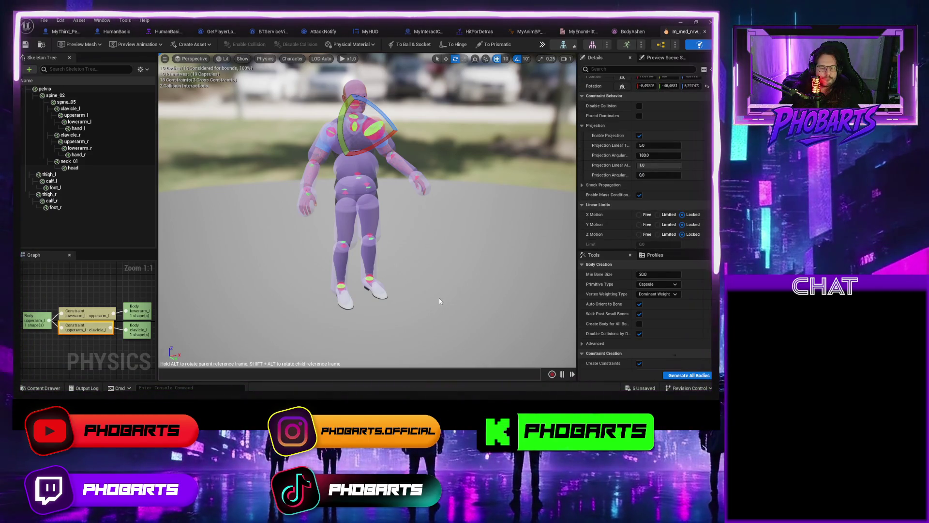
left_click_drag(440, 301, 446, 306)
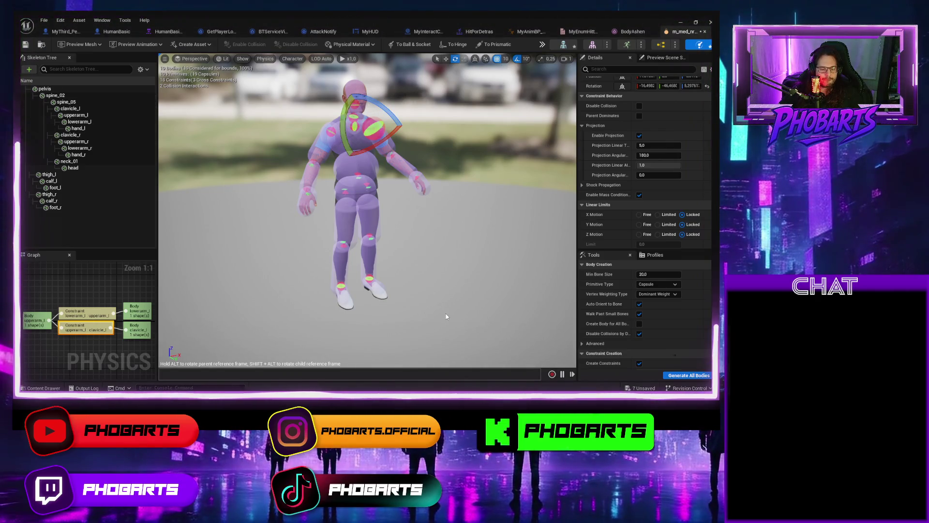
key("ctrl+z")
left_click_drag(464, 327, 436, 344)
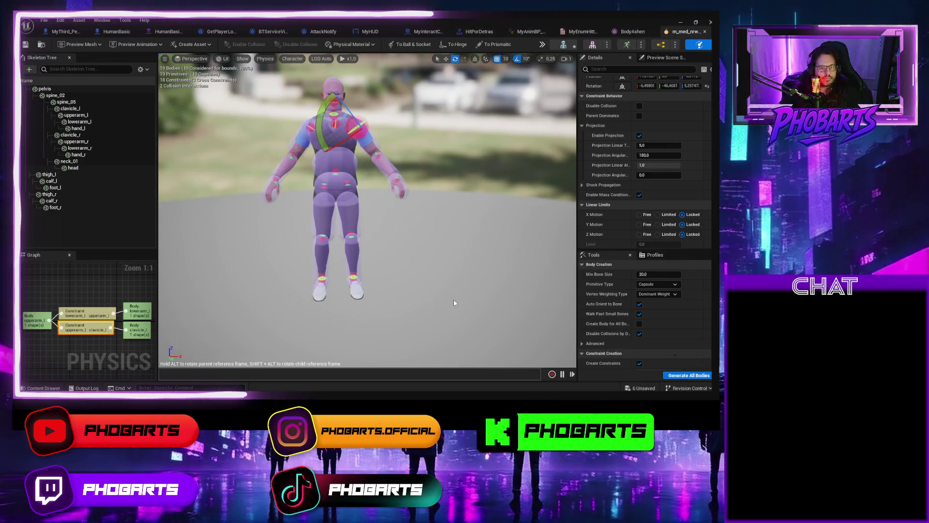
mouse_move(453, 290)
left_mouse_down()
mouse_move(441, 251)
mouse_move(446, 305)
left_mouse_up()
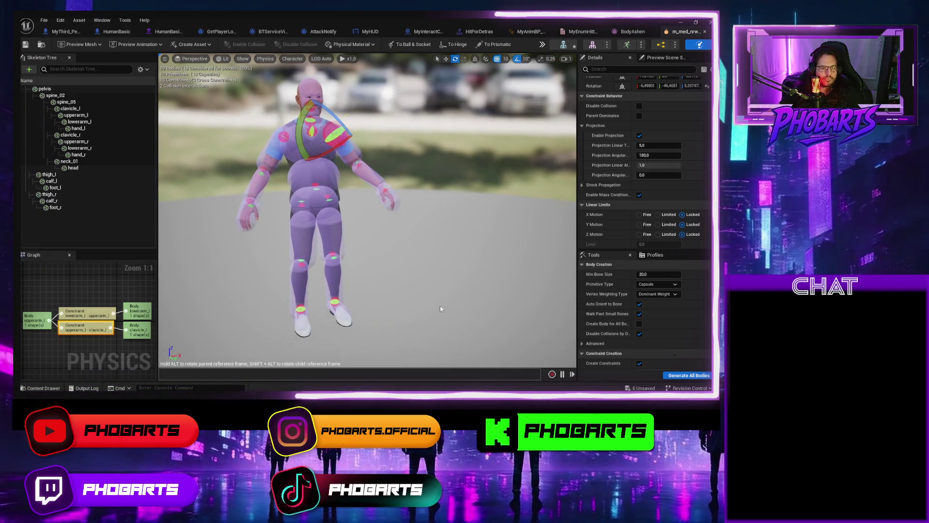
left_click_drag(348, 125, 364, 106)
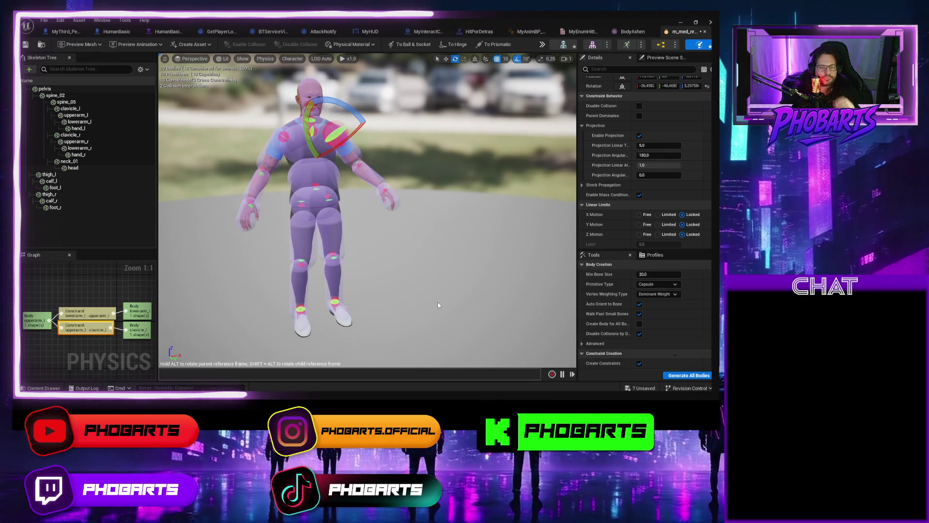
key("ctrl+z")
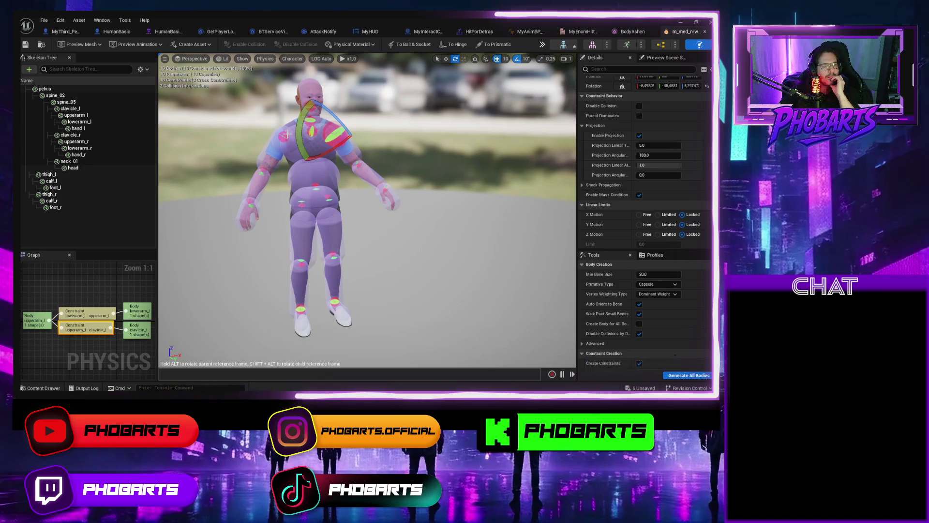
Select all physics bodies from pelvis through foot_r and simulate the ragdoll collapse
left_click(50, 195)
left_click(52, 197)
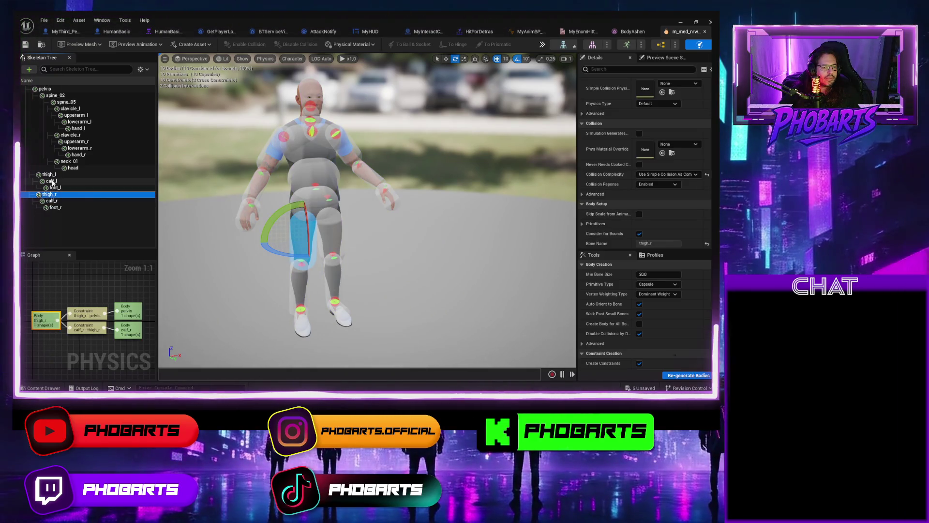
left_click(52, 181)
left_click(71, 222)
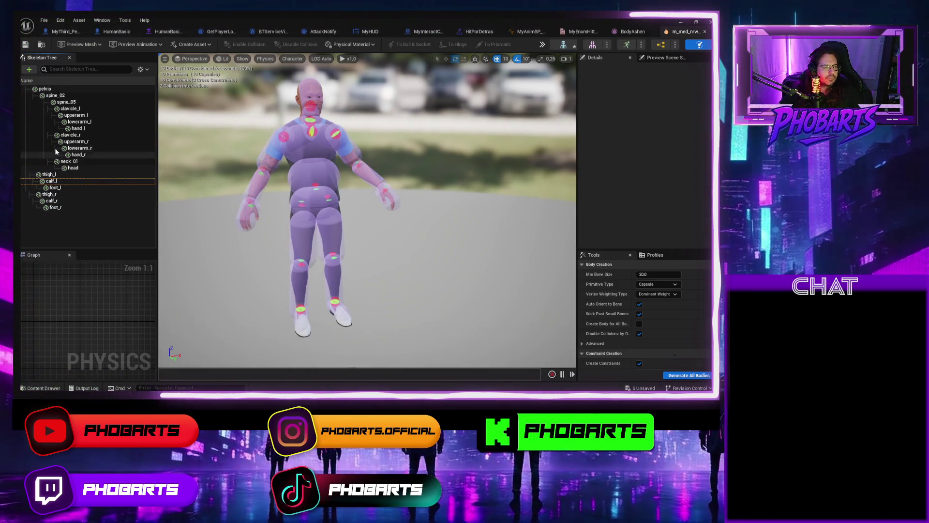
left_click(50, 89)
key("shift+Down")
key("shift+Down")
key("shift+Down")
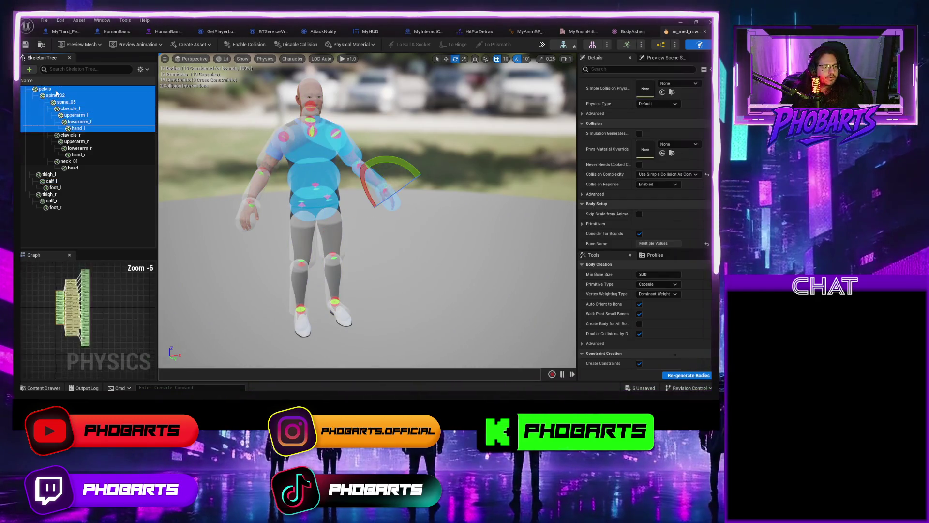
key("shift+Down")
key("shift+Down")
key("shift+Down")
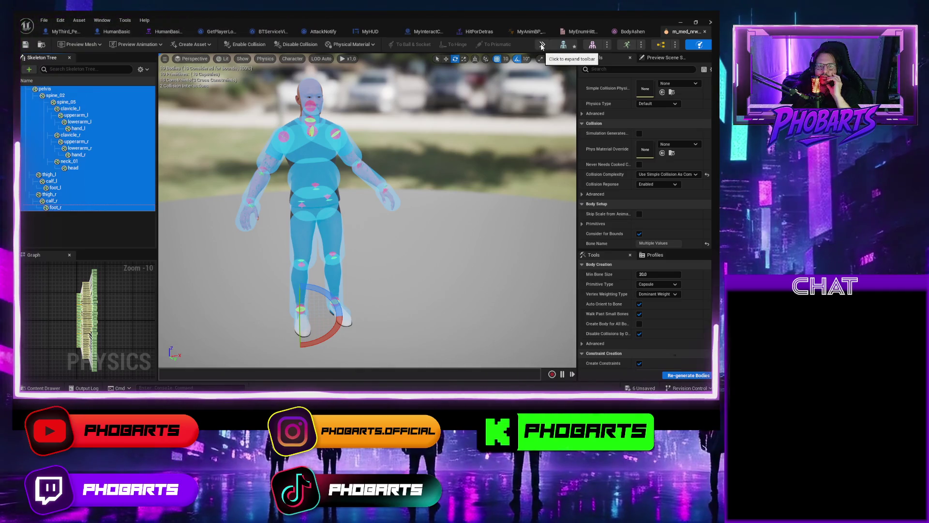
left_click(563, 44)
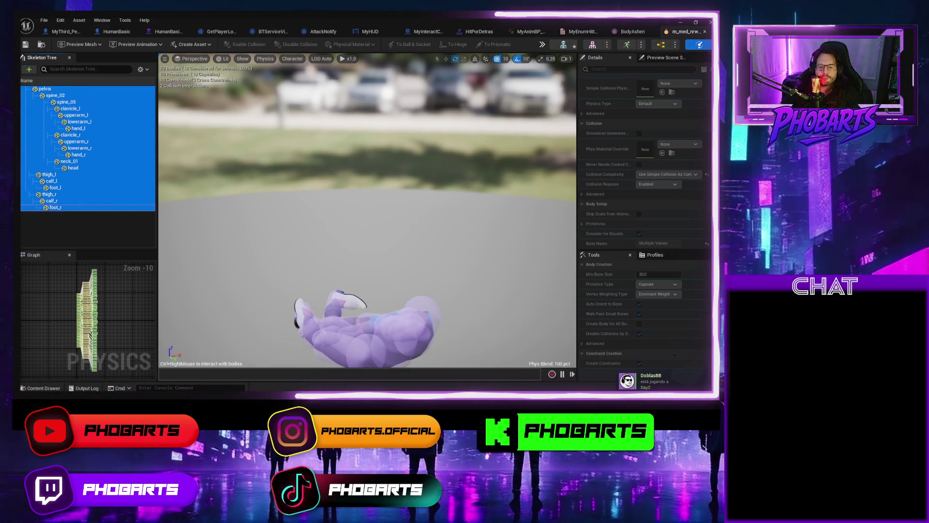
left_click(397, 254)
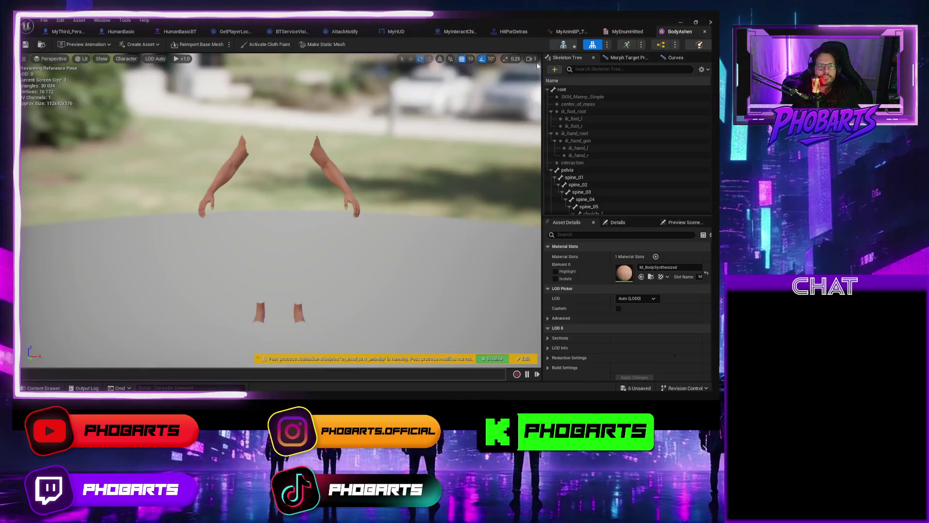
Tick Simulate Physics on the character's Mesh component and save the MyThird_Person_Character blueprint
left_click(66, 32)
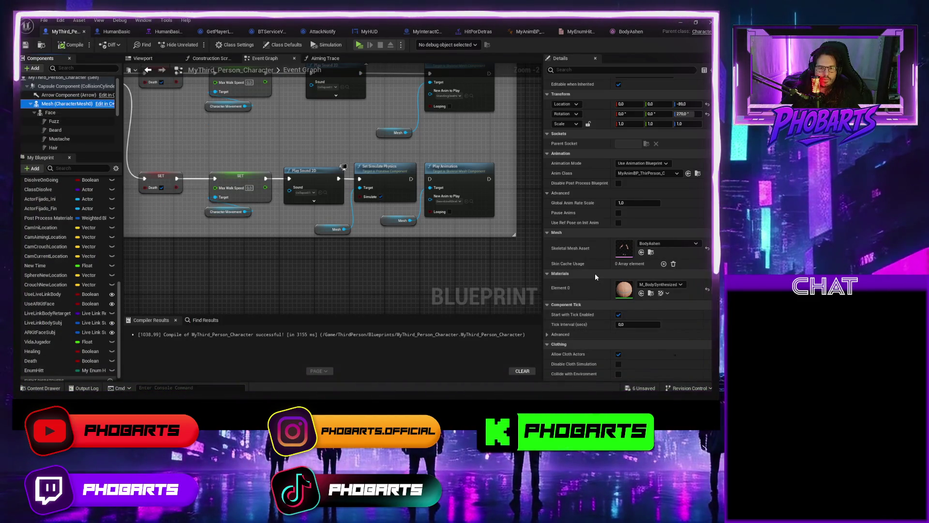
scroll(594, 273, "down", 10)
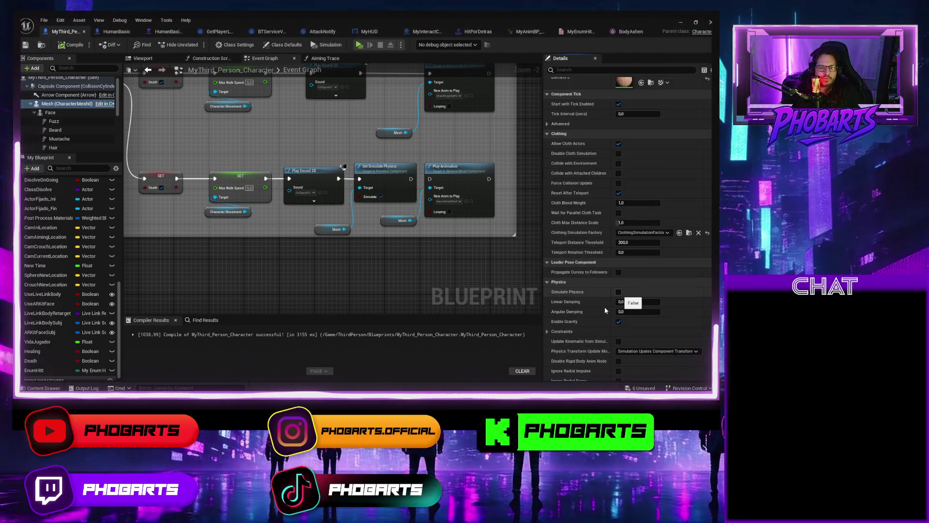
left_click(619, 292)
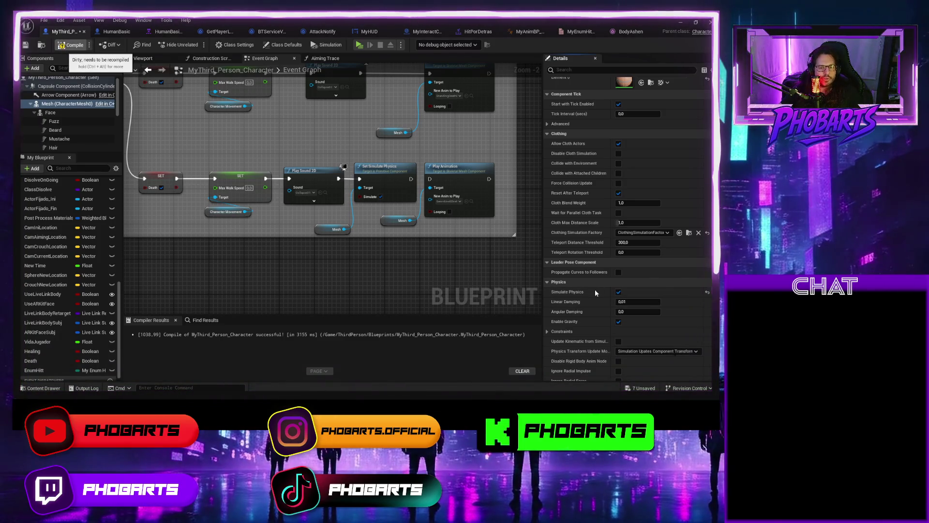
key("ctrl+s")
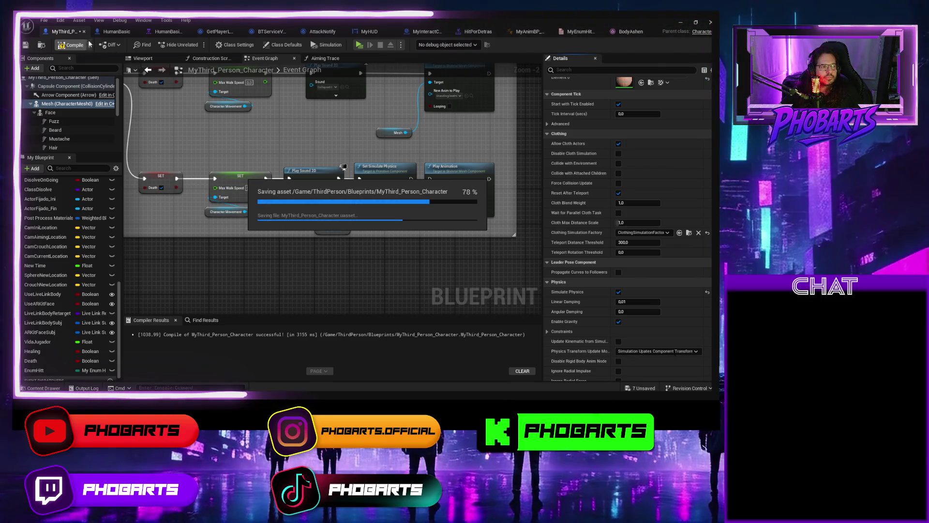
Play-test by walking toward the enemy, stop, and dismiss the Message Log
left_click(359, 45)
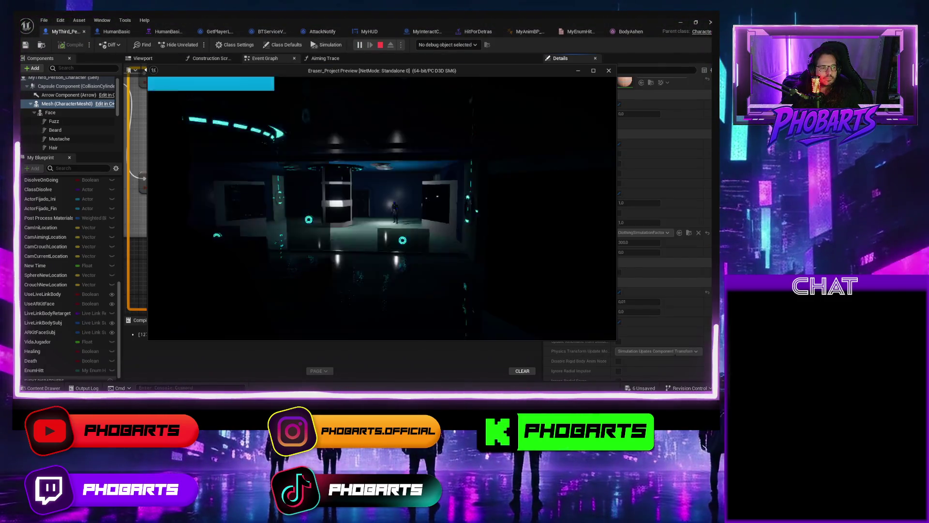
key("w")
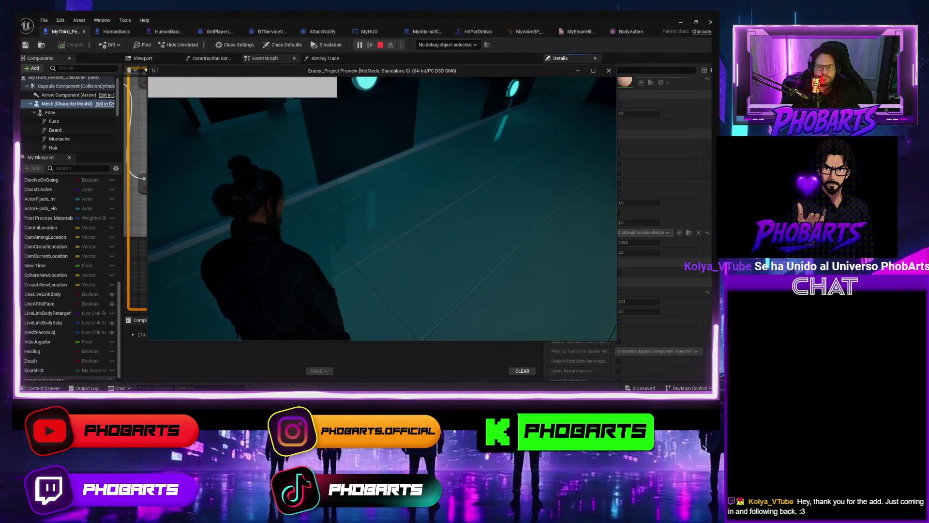
key("Escape")
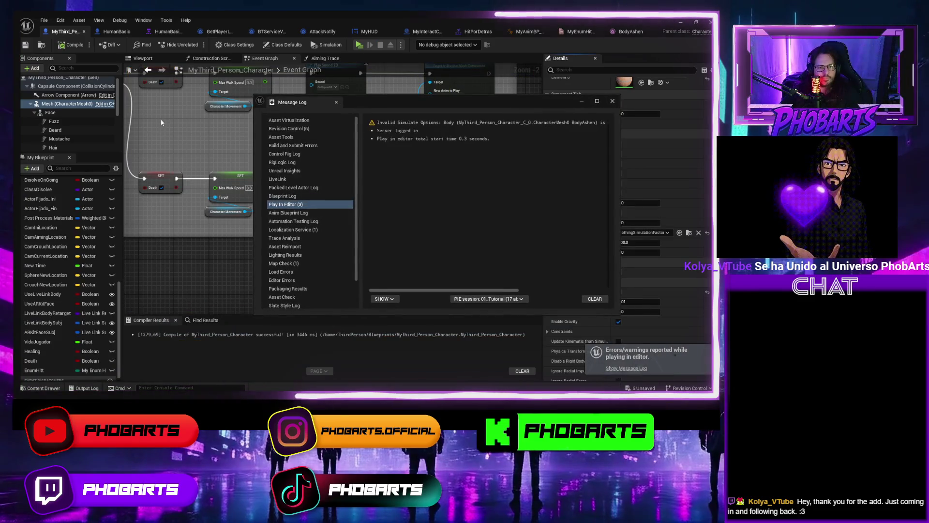
left_click(580, 118)
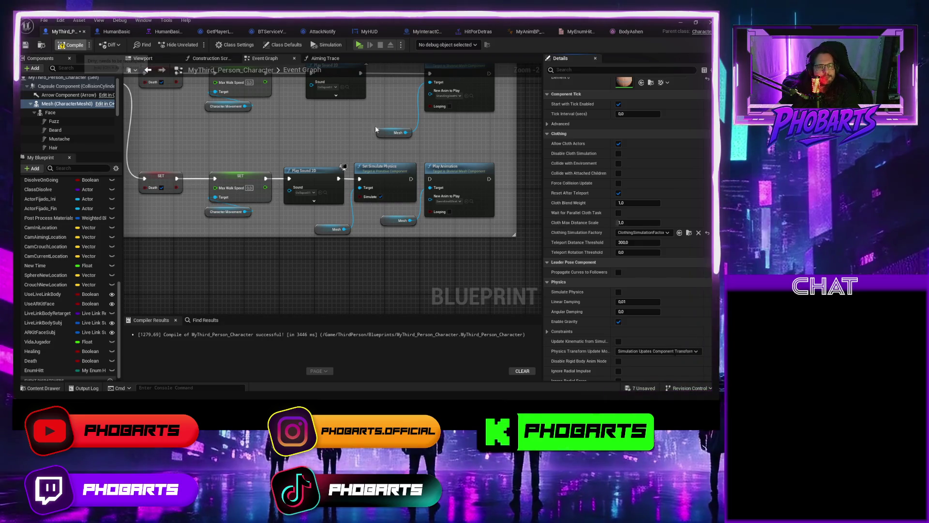
Delete the Mesh reference and Set Simulate Physics nodes from the death sequence
key("ctrl+s")
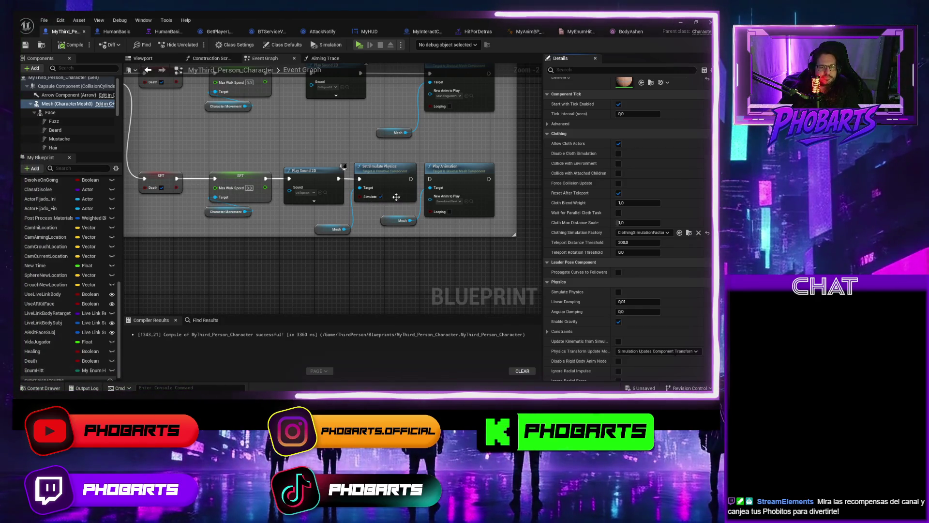
left_click(334, 229)
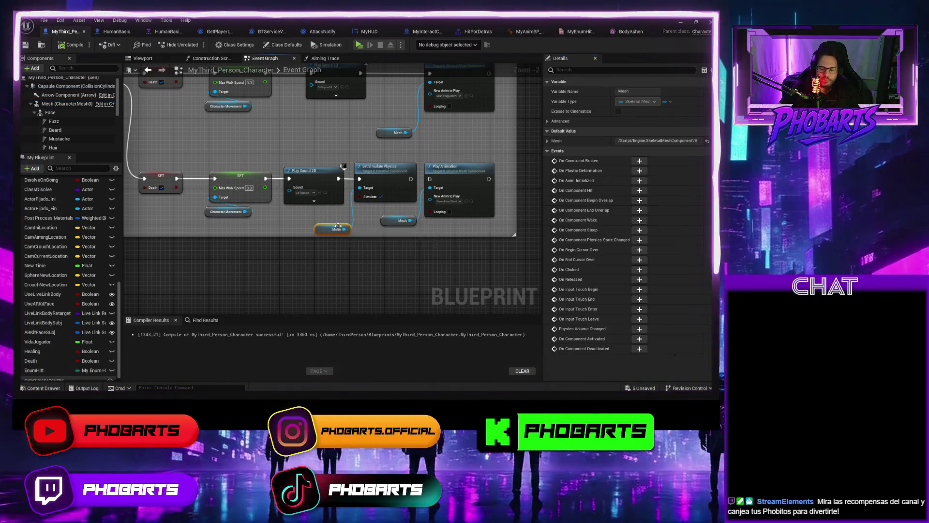
key("Delete")
left_click(380, 168)
key("Delete")
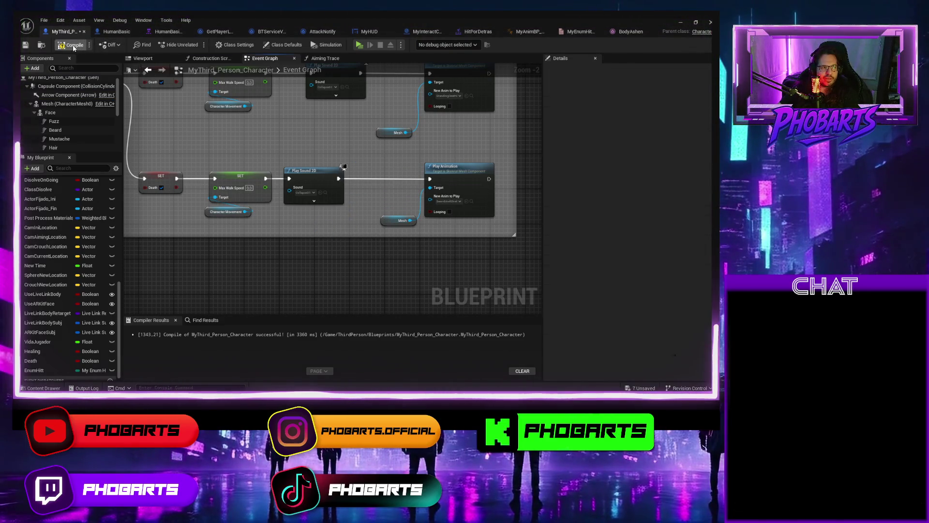
Save the blueprint and play-test, moving the character toward the enemy
key("ctrl+s")
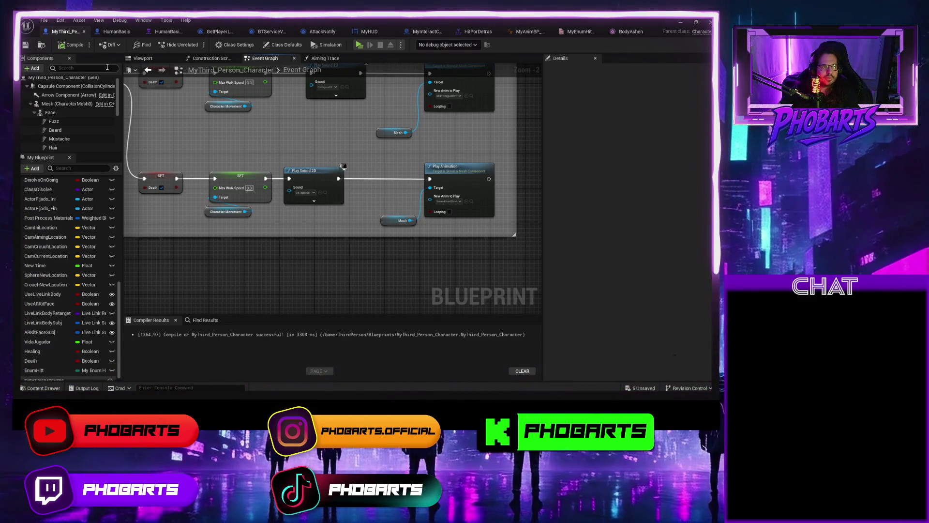
left_click(360, 44)
key("w")
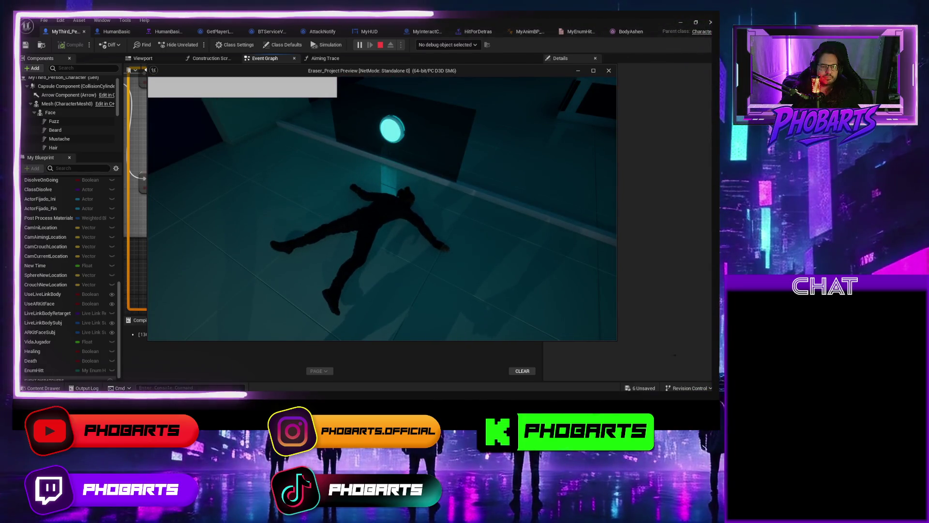
Replay to watch the ragdoll death, stop, and bring up the MyAnimations/Hits folder
key("Escape")
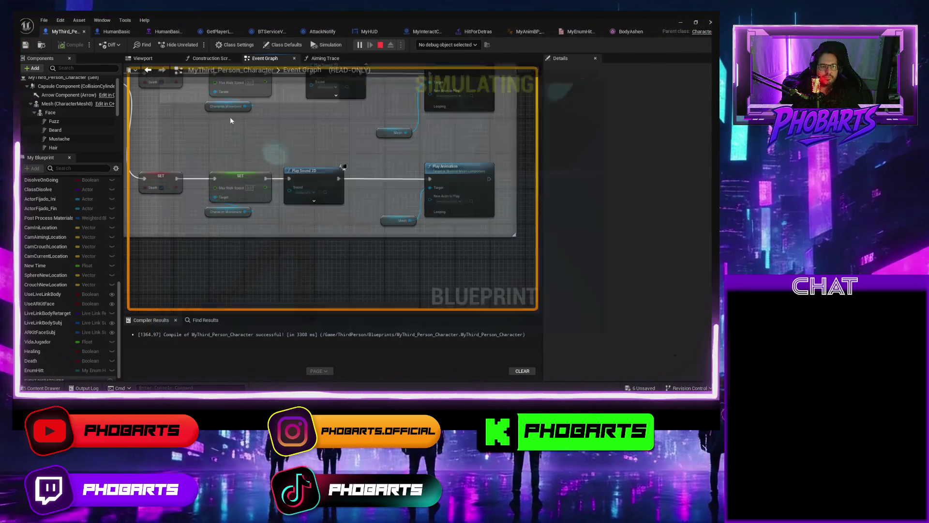
left_click(361, 44)
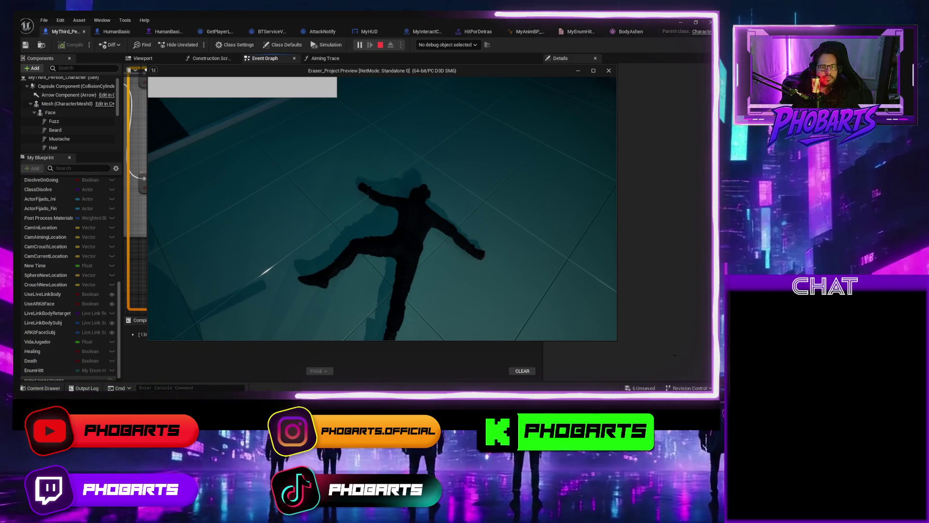
key("Escape")
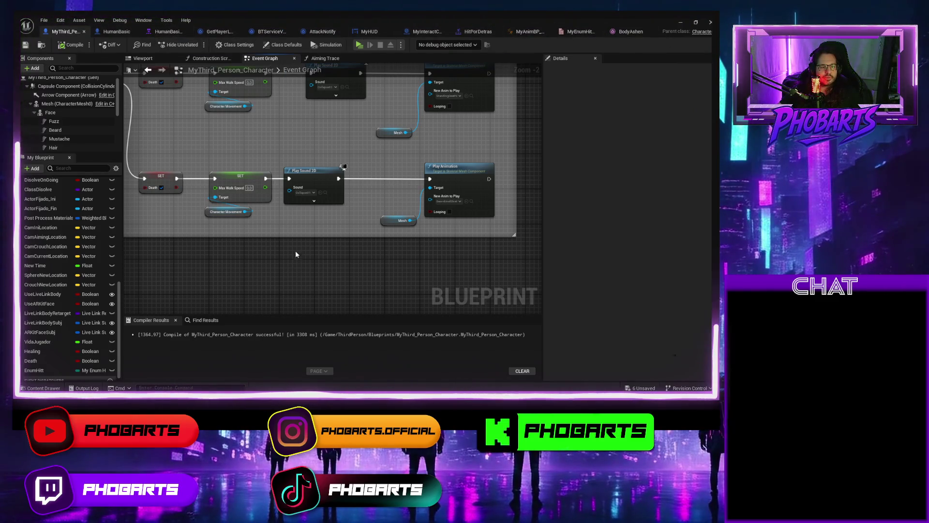
key("ctrl+space")
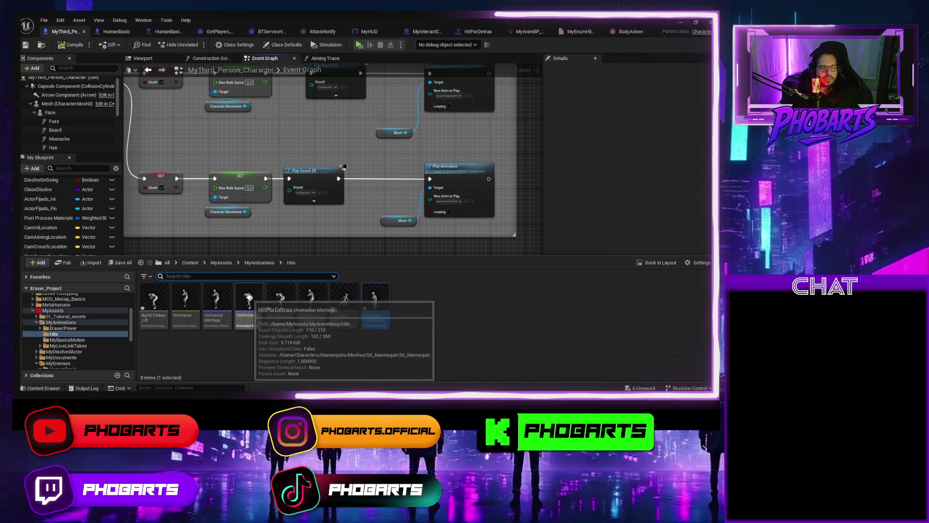
Open the SwordAndShieldDeath animation and scroll its Asset Details down to Root Motion
left_click(248, 297)
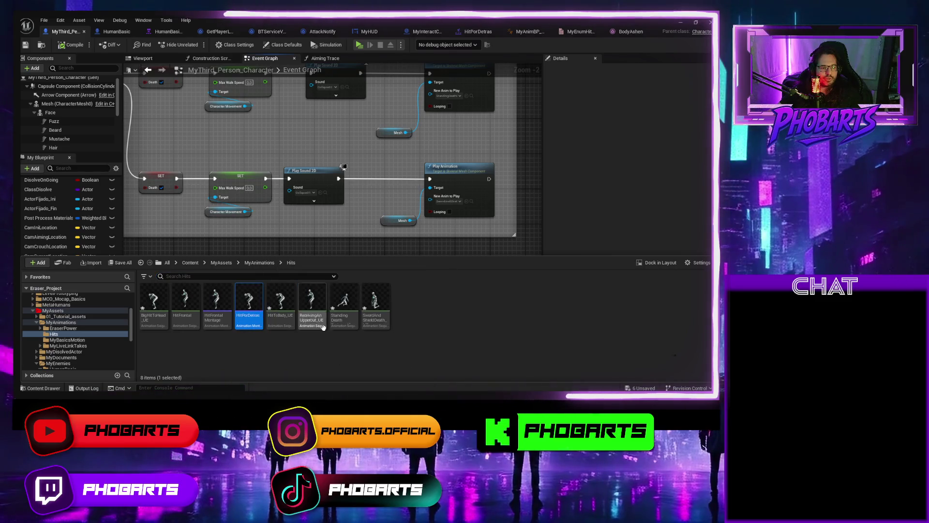
left_click(373, 302)
double_click(372, 302)
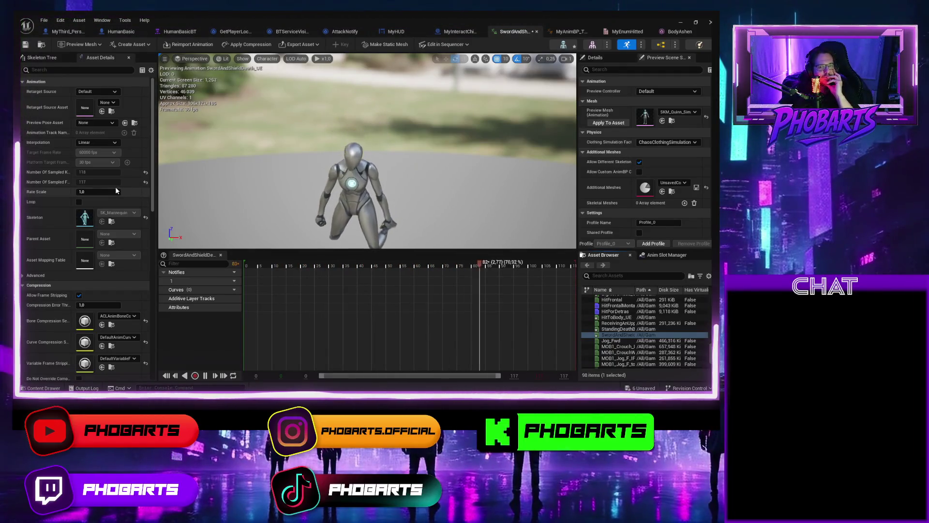
scroll(116, 189, "down", 8)
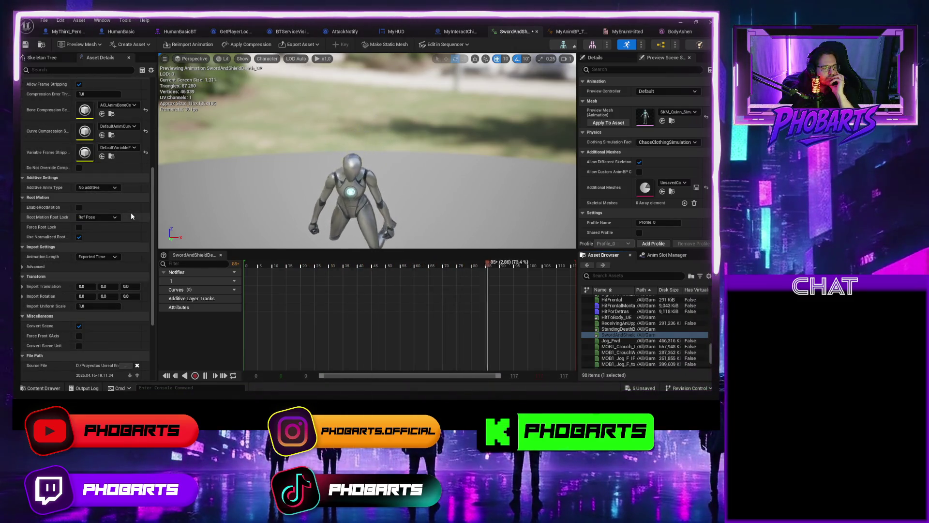
scroll(131, 213, "down", 2)
scroll(130, 215, "down", 2)
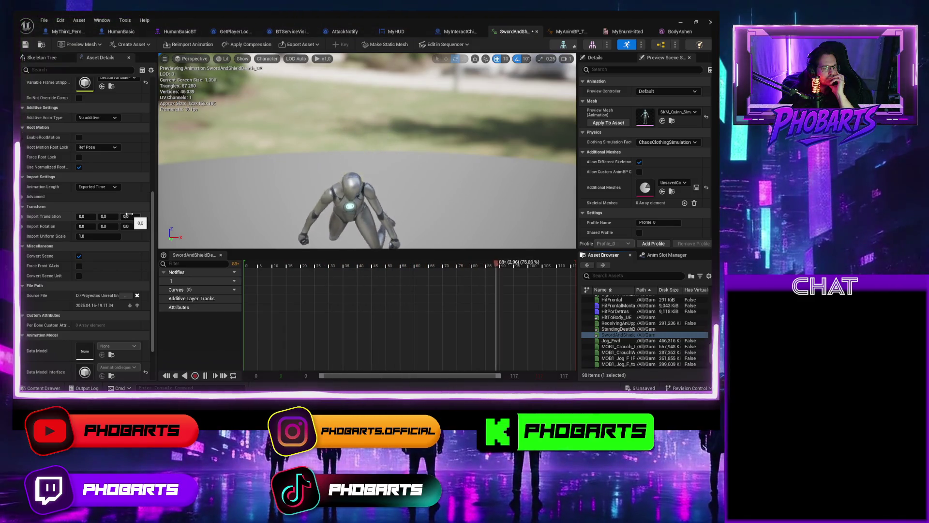
scroll(128, 214, "down", 4)
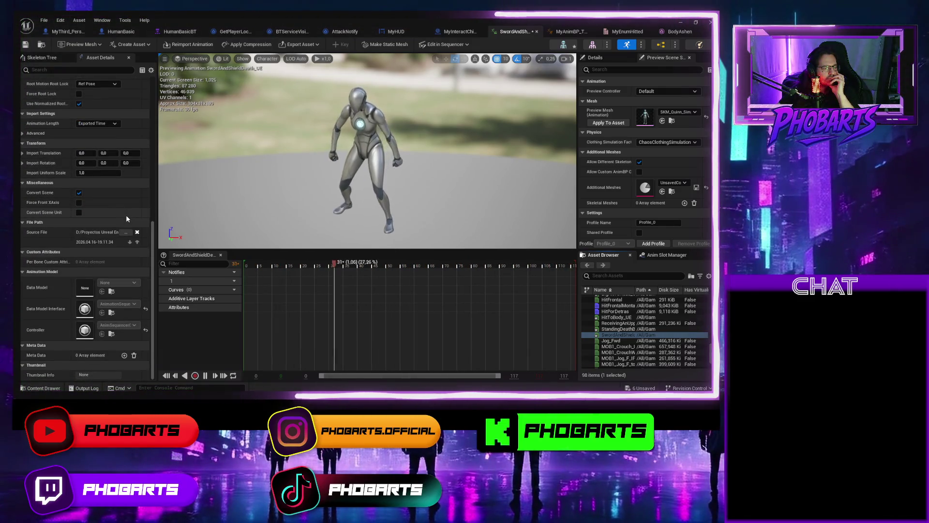
Play-test the level, walking the character forward into the enemy until it dies, then stop
left_click(66, 32)
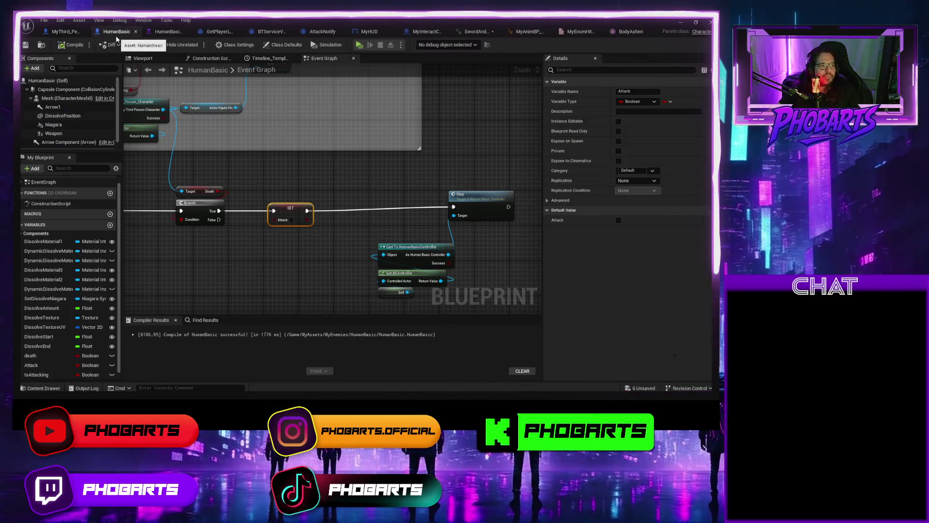
left_click(448, 198)
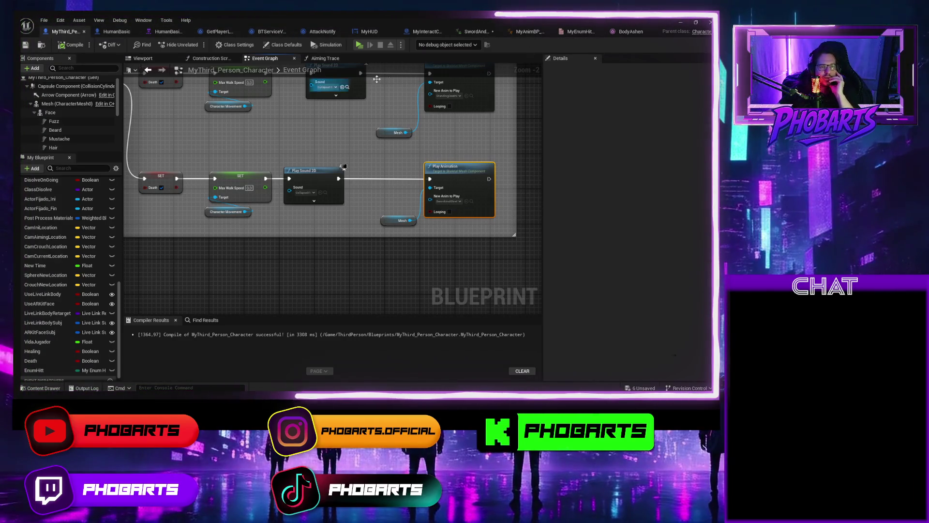
left_click(359, 44)
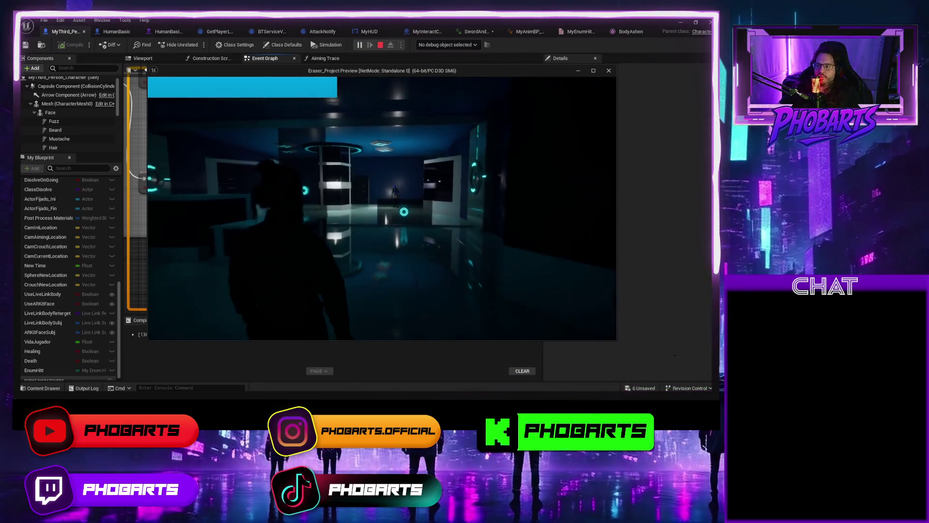
key("w")
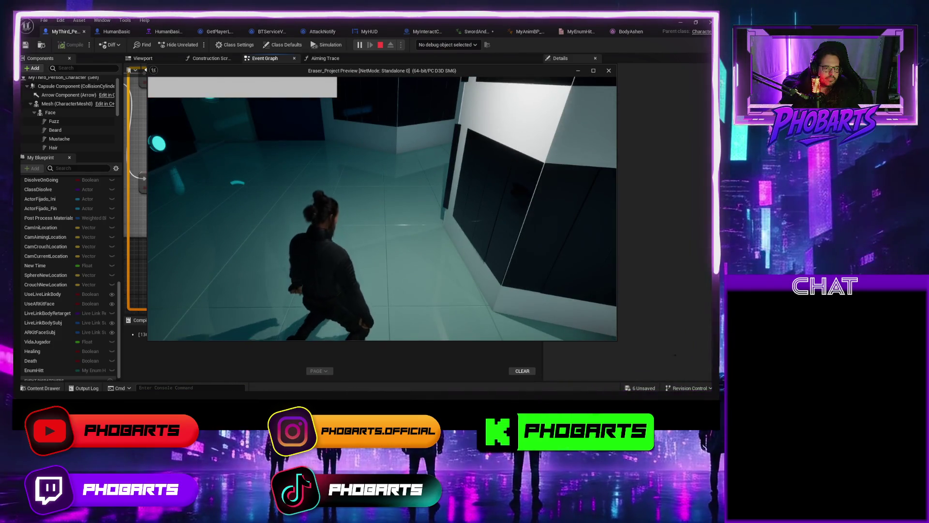
key("Escape")
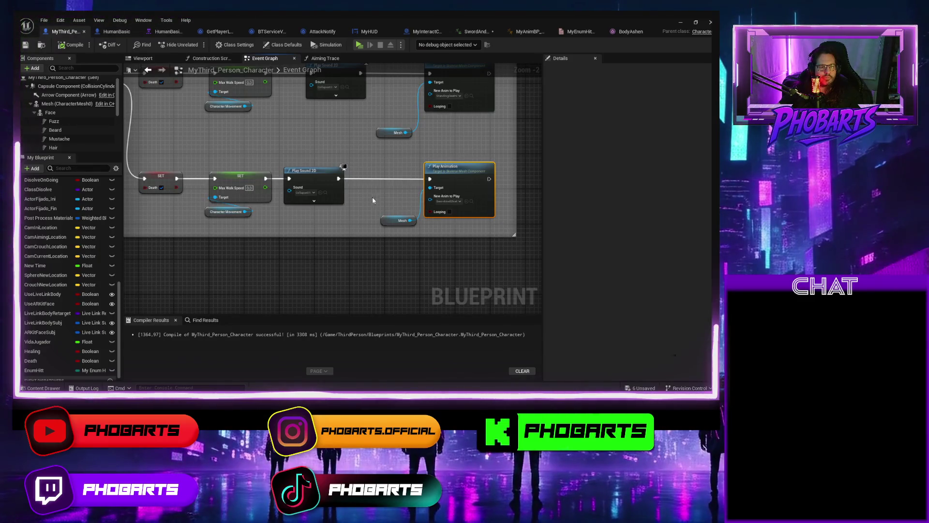
Create an AnimMontage named DeathDetras from the SwordAndShieldDeath animation in the Hits folder
key("ctrl+space")
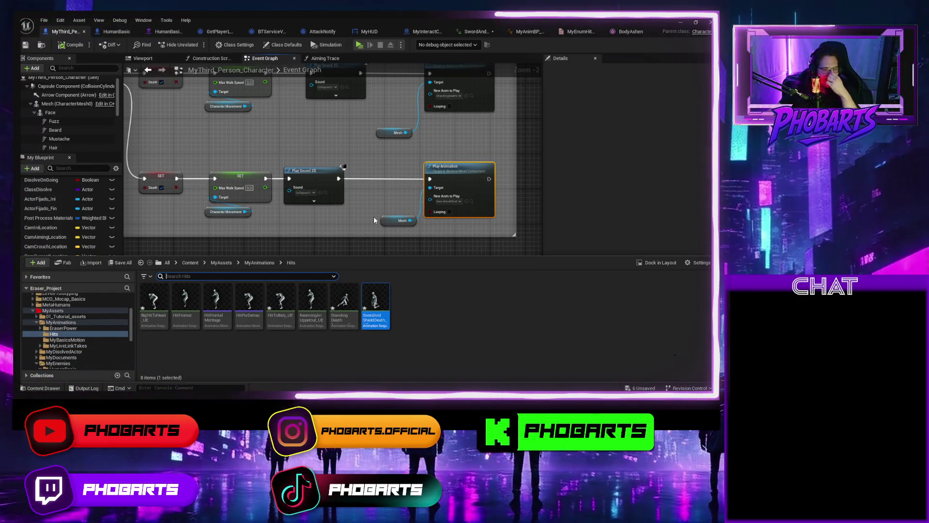
right_click(376, 301)
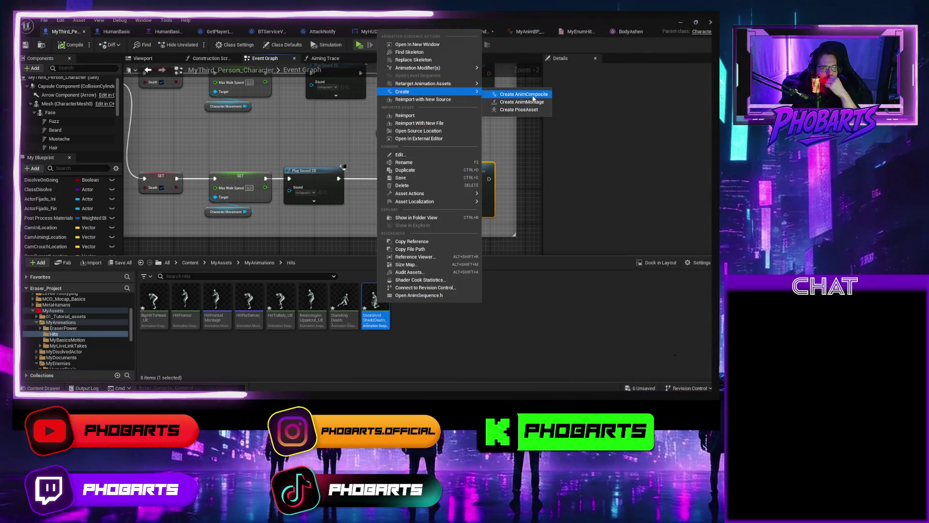
left_click(532, 102)
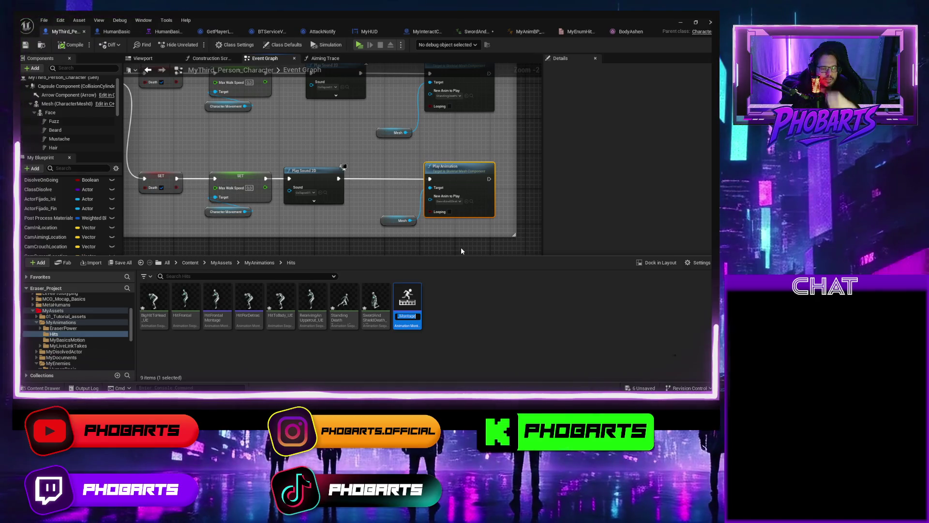
type("Deat")
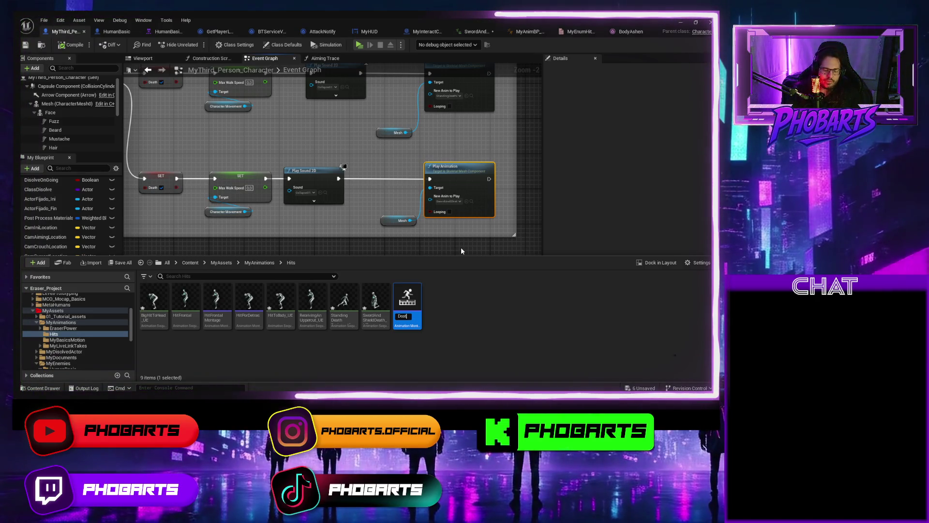
type("hDetras")
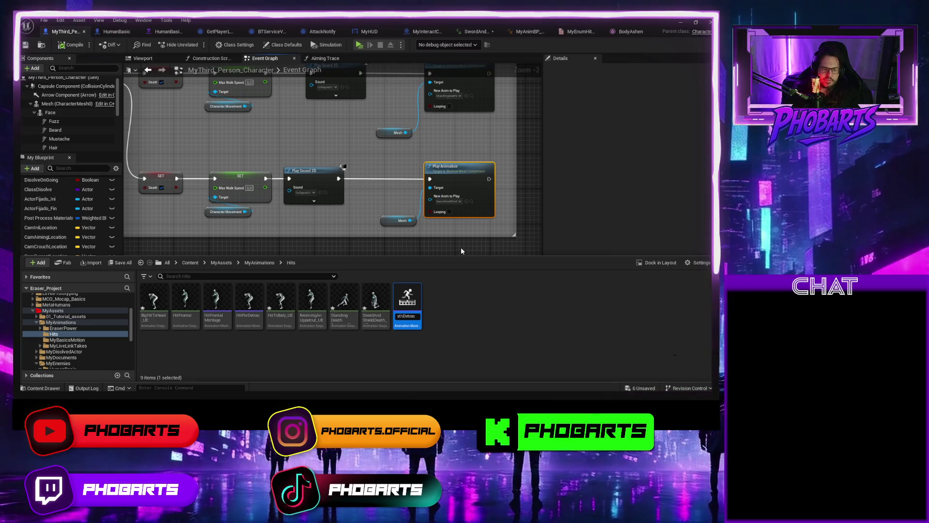
key("Return")
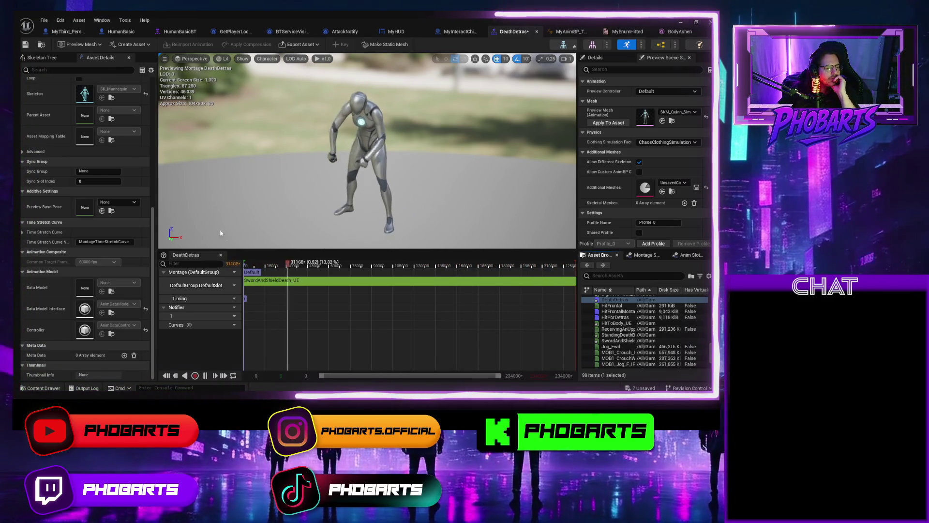
Set the DeathDetras Blend In time to 0.6, save the montage, and minimize its editor
scroll(44, 126, "up", 10)
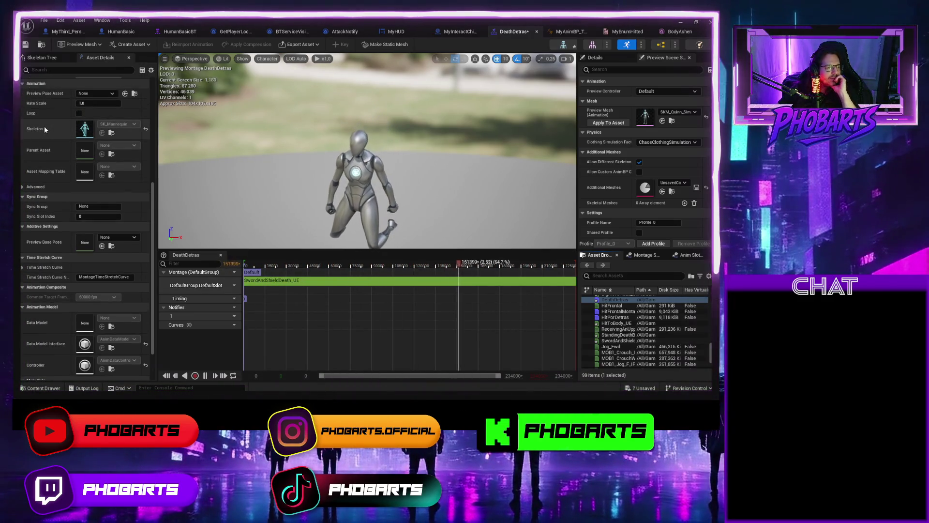
left_click(90, 122)
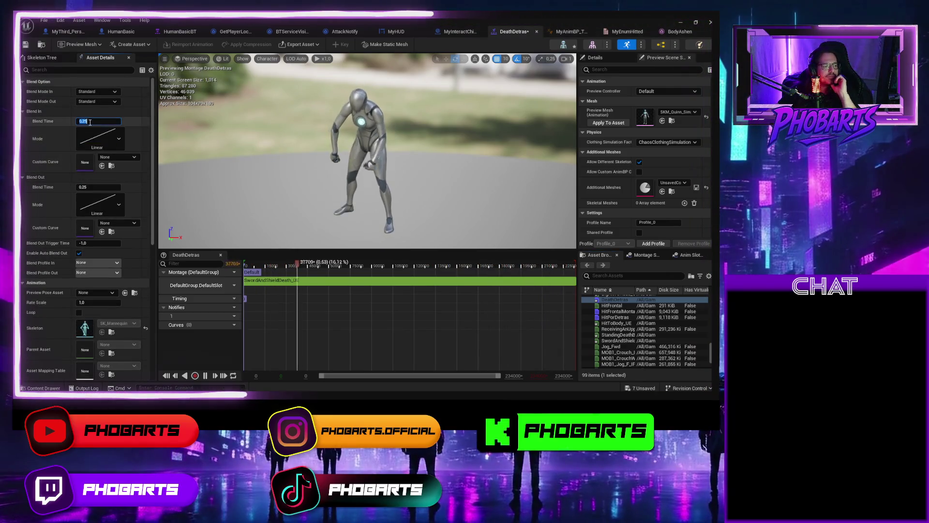
key("BackSpace")
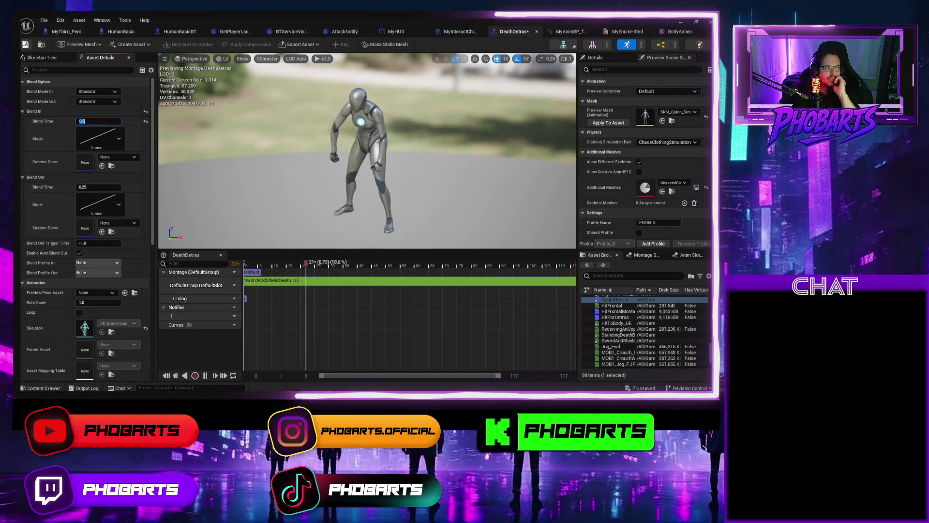
key("Return")
key("ctrl+s")
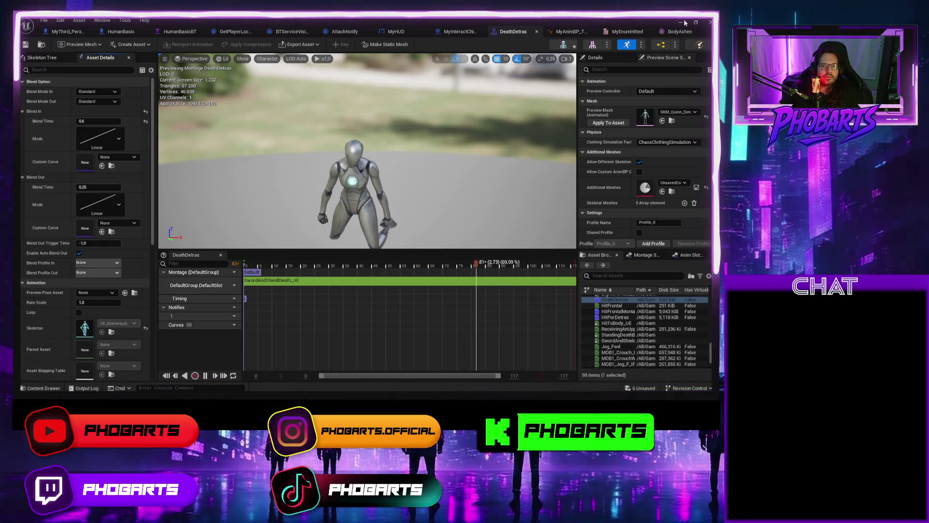
left_click(684, 23)
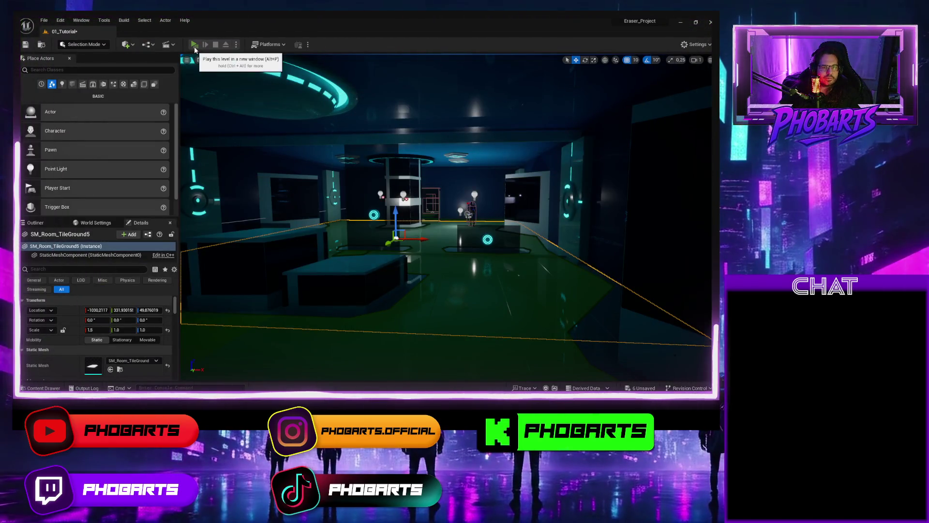
Play-test the death until the character ragdolls, then return to the MyThird_Person_Character Event Graph
left_click(194, 45)
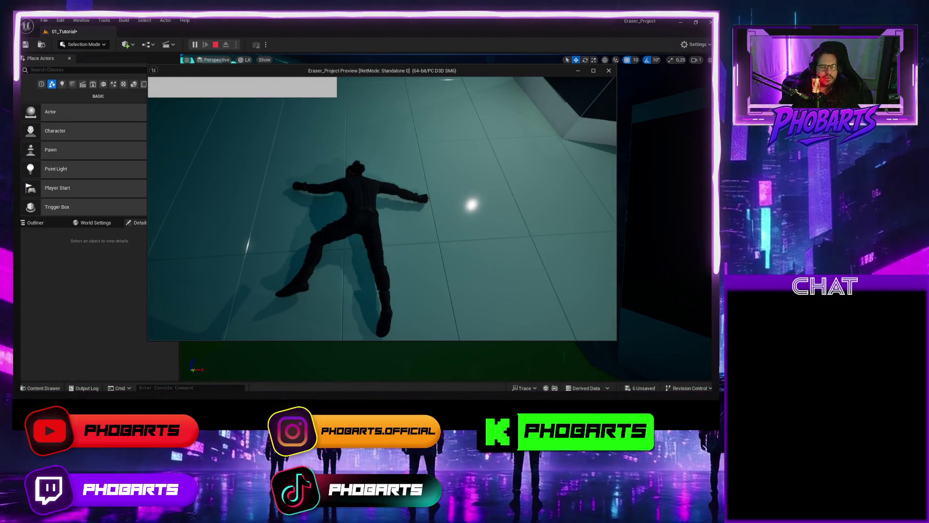
key("Escape")
key("alt+Tab")
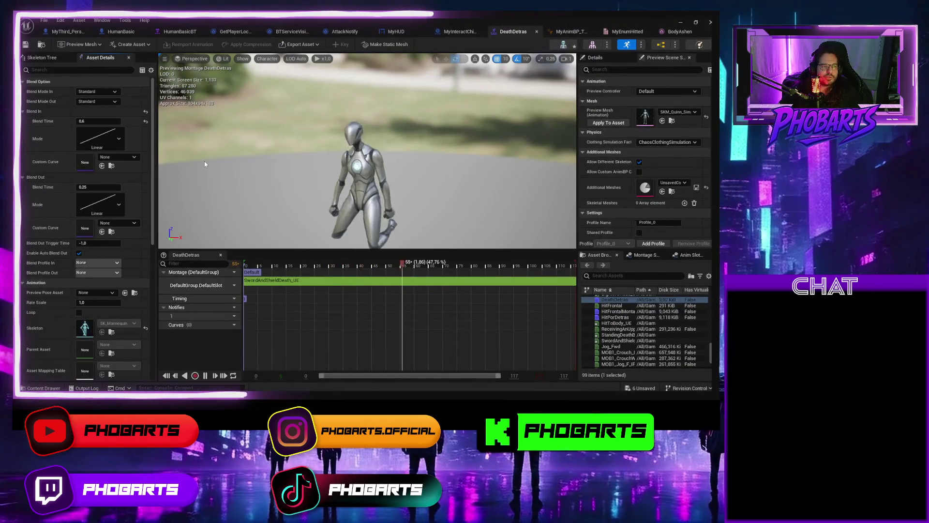
left_click(81, 33)
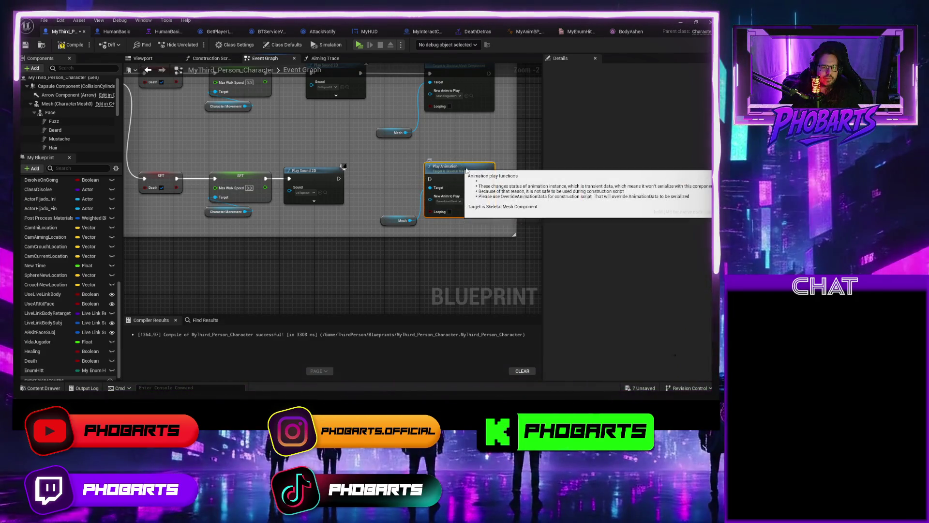
Add a Play Montage node driven by the Mesh output, placed beside Play Animation
left_click_drag(442, 183, 465, 258)
left_click_drag(411, 220, 431, 188)
type("planui")
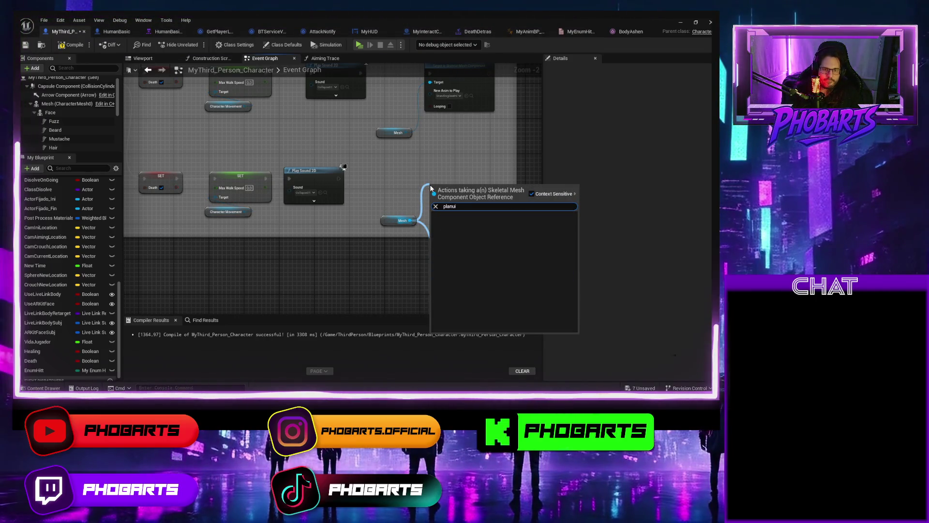
key("BackSpace")
type("y mo")
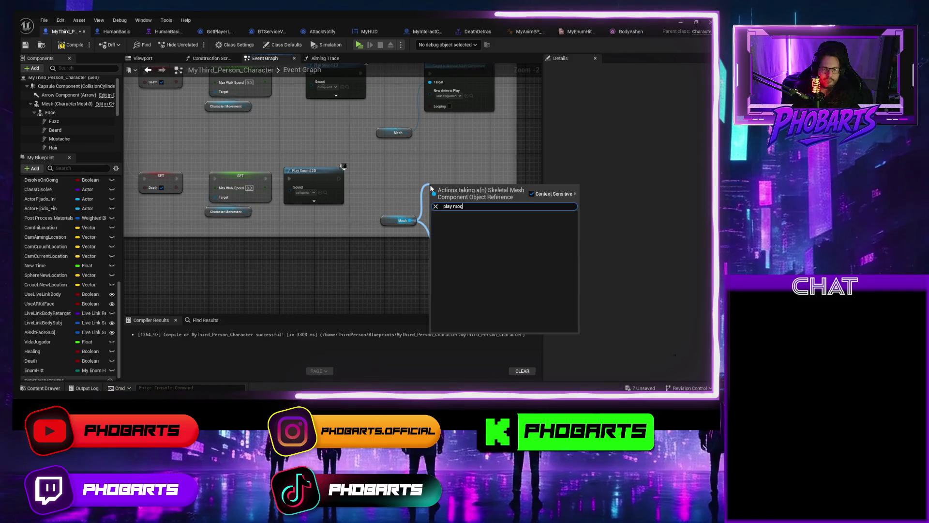
key("Return")
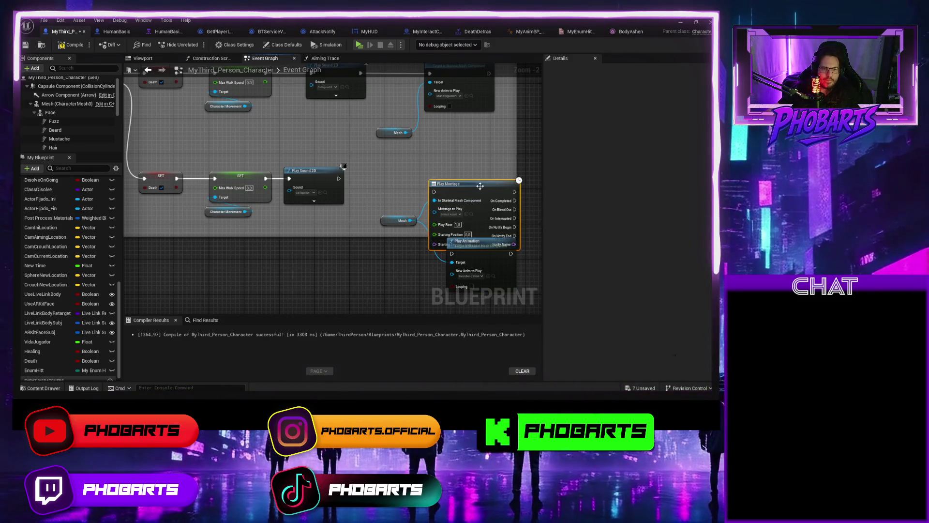
left_click_drag(480, 186, 475, 164)
Set the death montage on Play Montage, wire Play Sound 2D into it, save, and play-test
left_click(457, 193)
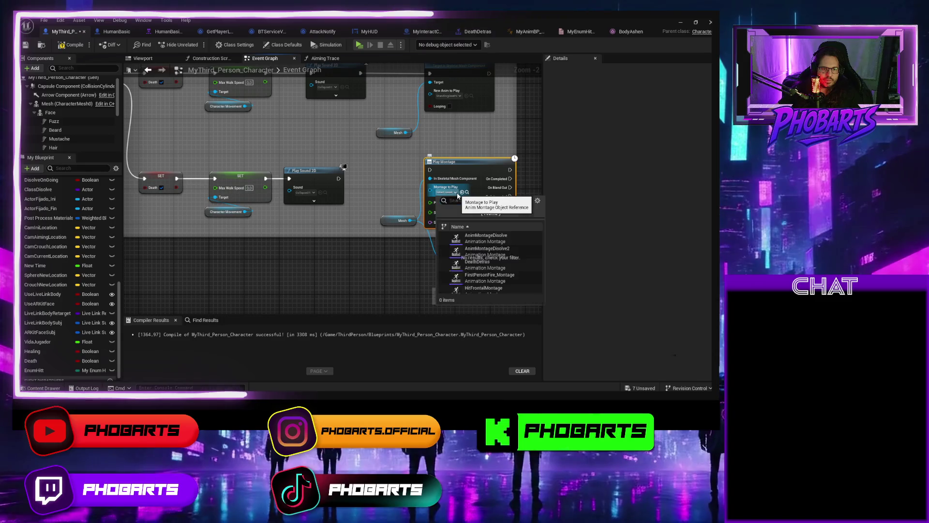
type("deaz")
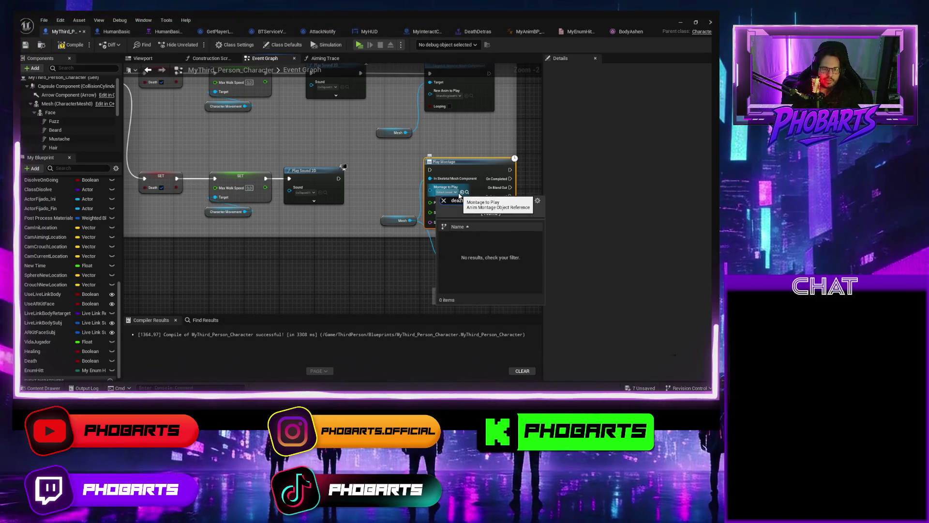
key("Return")
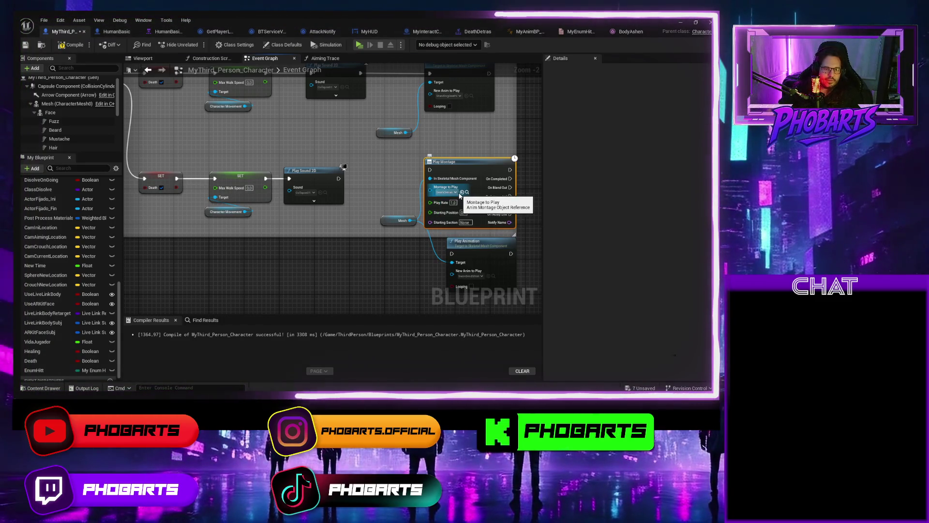
left_click_drag(339, 179, 403, 172)
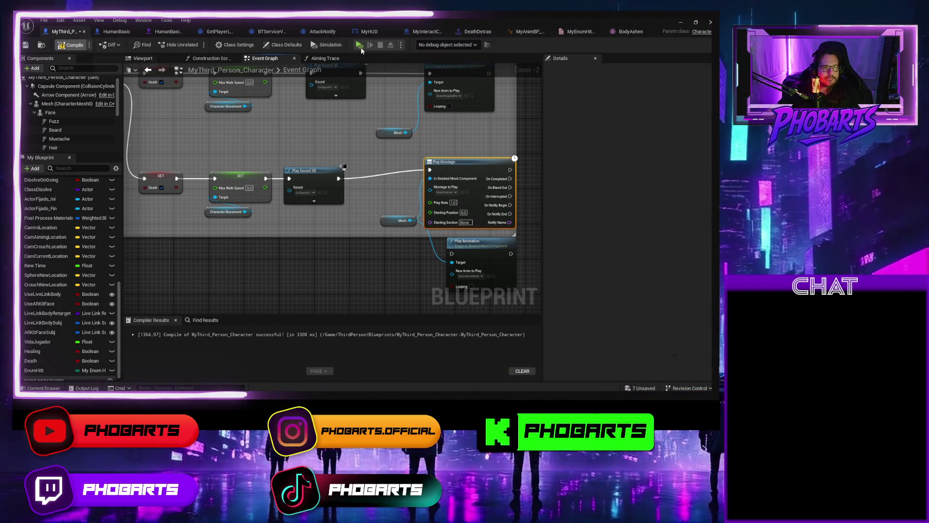
key("ctrl+s")
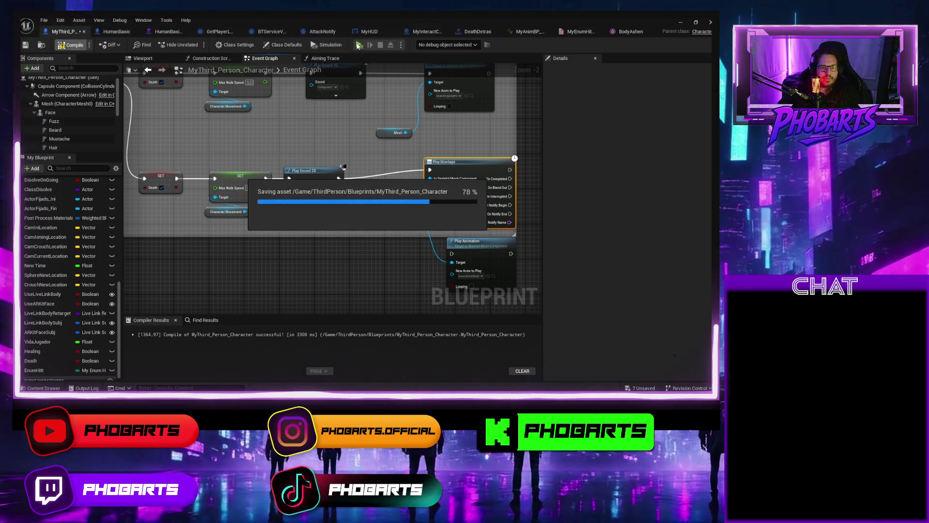
left_click(359, 46)
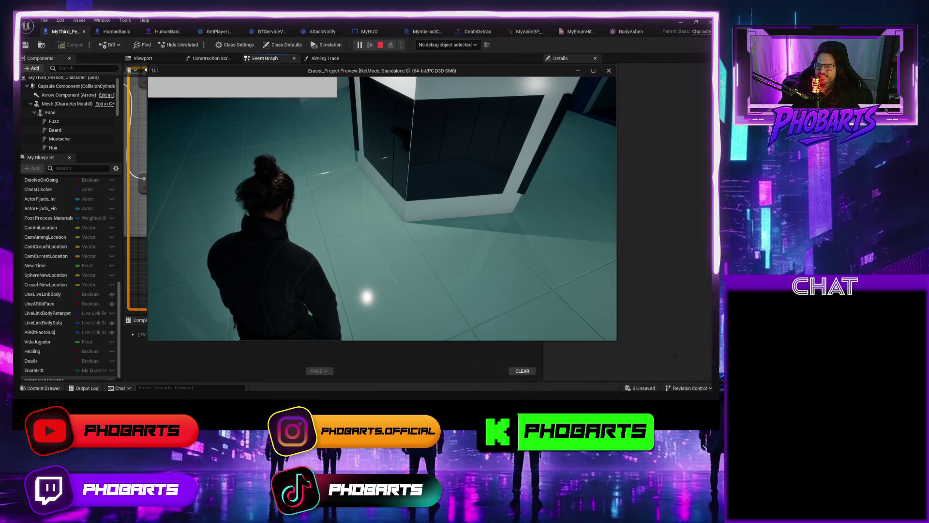
Restart the play-test, walk the character forward toward the wall with W, then end it
key("Escape")
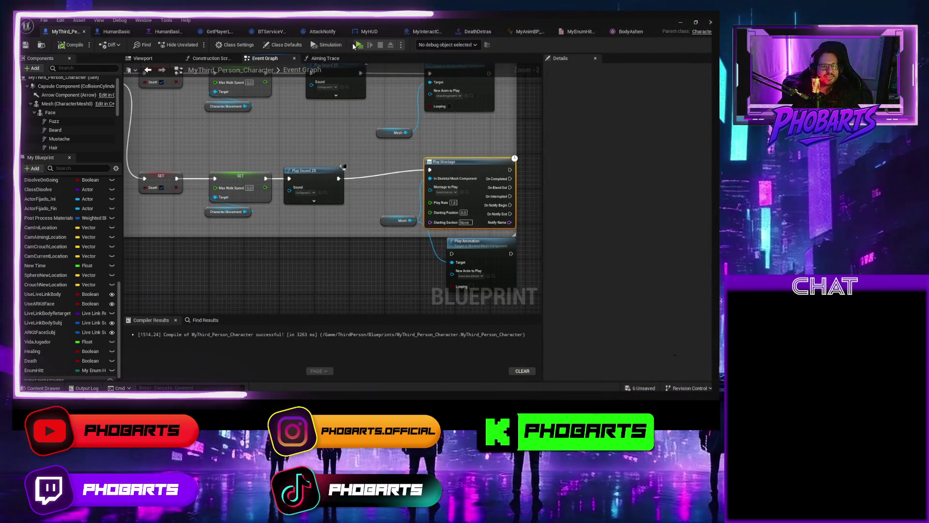
left_click(358, 45)
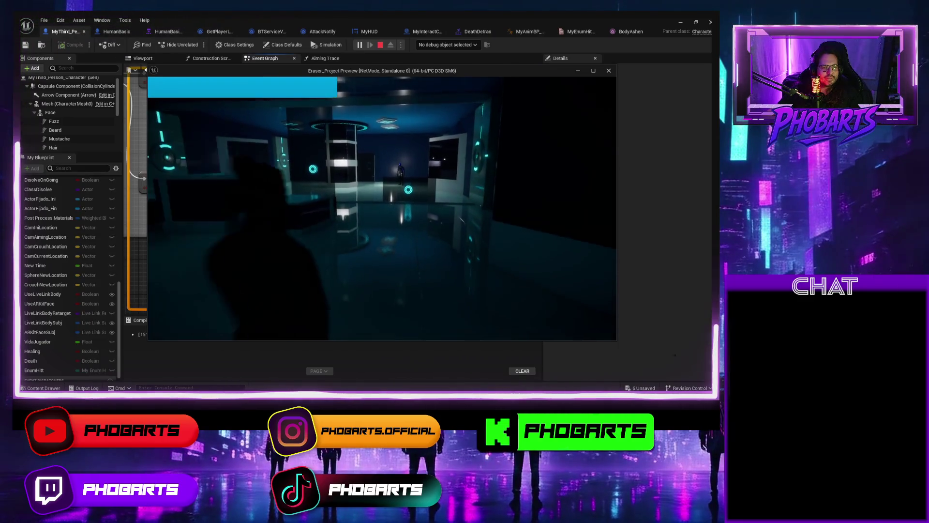
key("w")
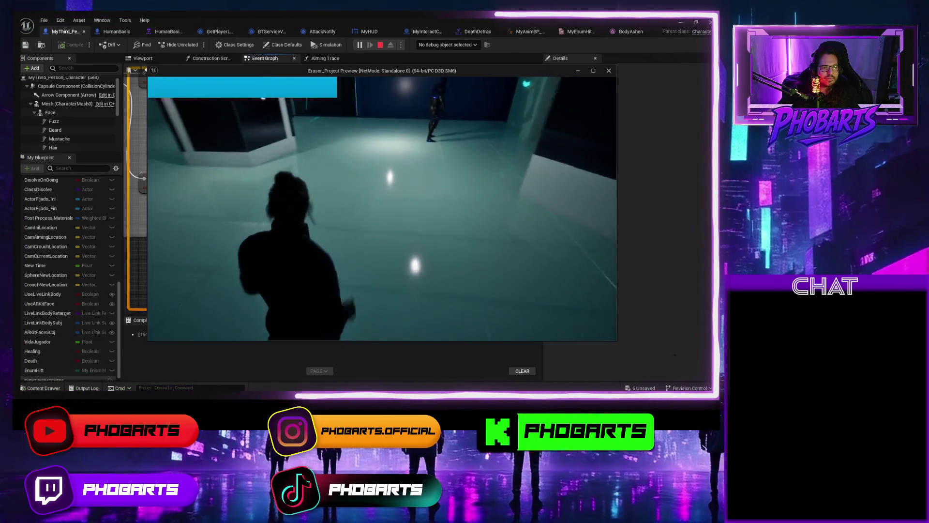
key("w")
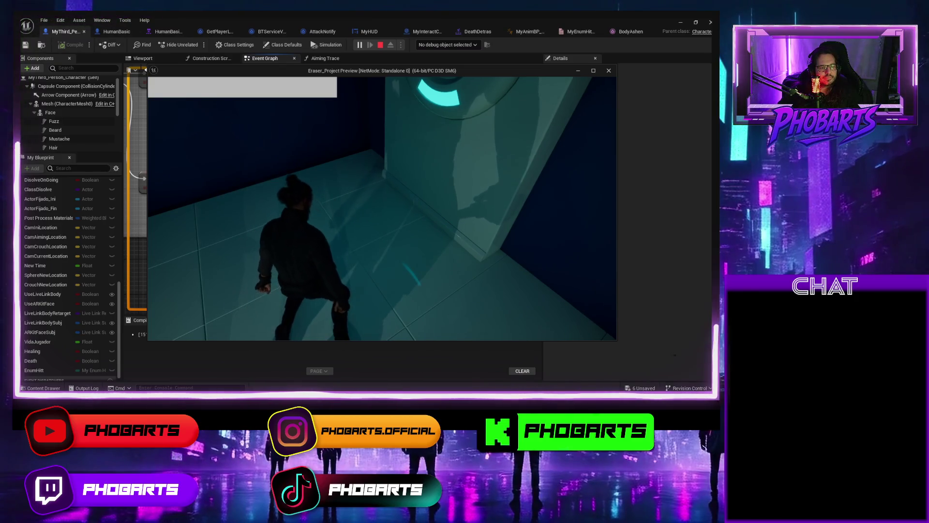
key("Escape")
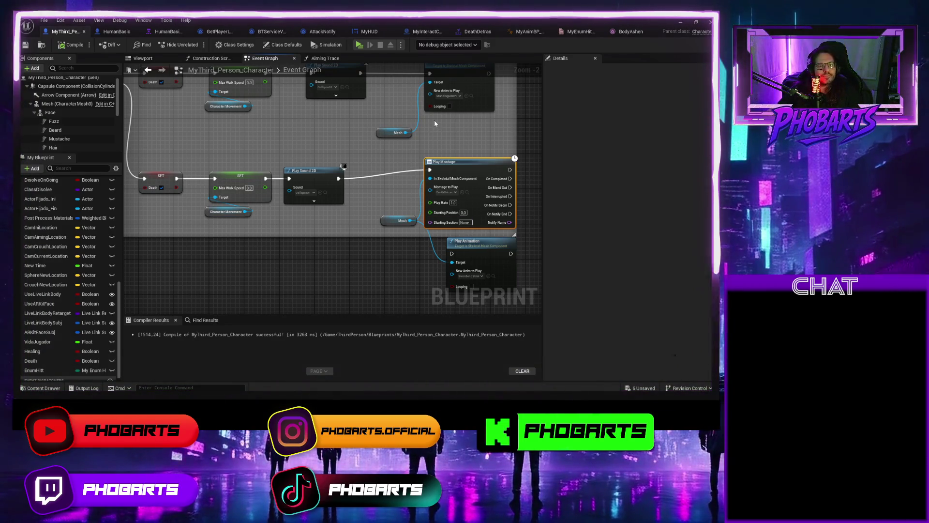
Force-delete the DeathDetras montage from the Hits folder and close the MyEnumHitted enum editor
key("ctrl+space")
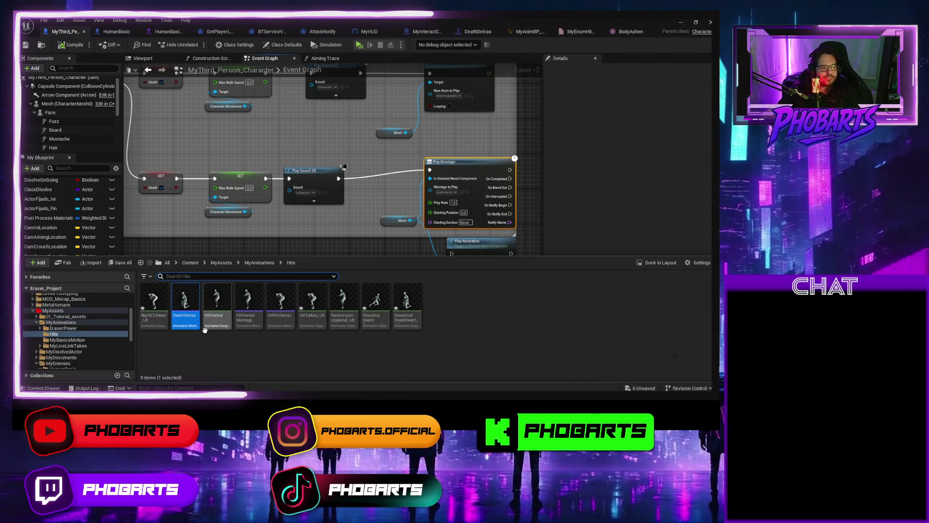
right_click(190, 310)
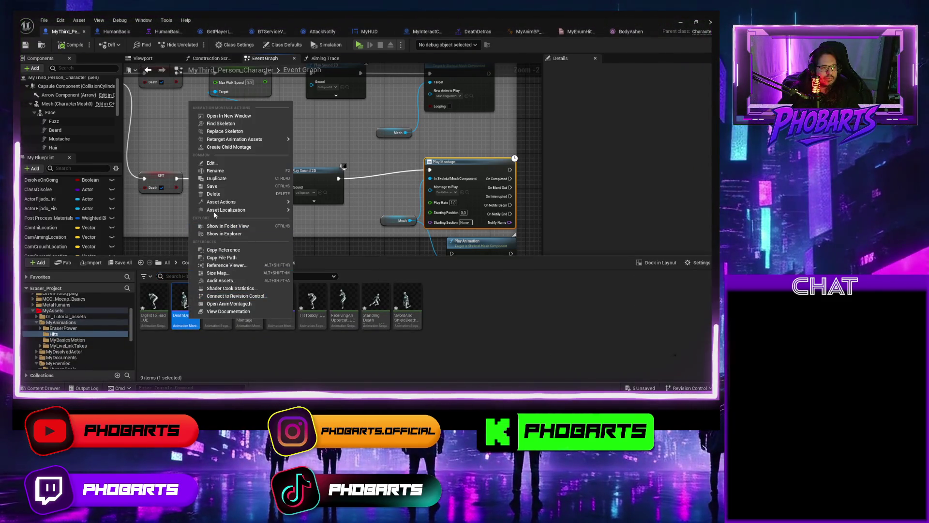
left_click(214, 194)
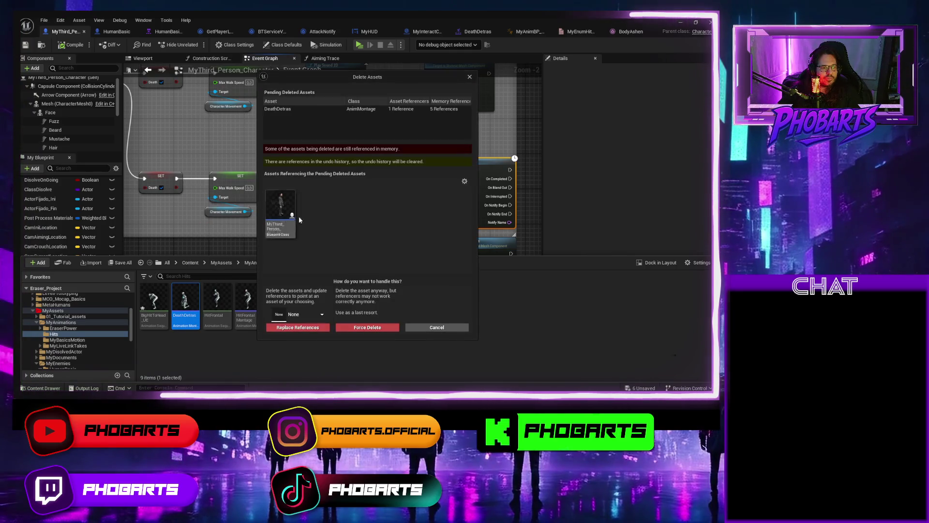
left_click(348, 327)
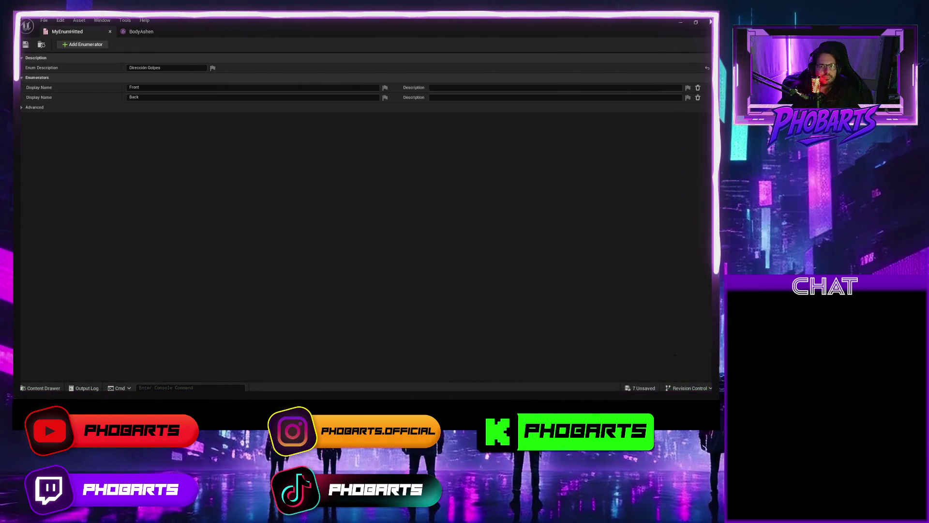
left_click(710, 22)
key("ctrl+space")
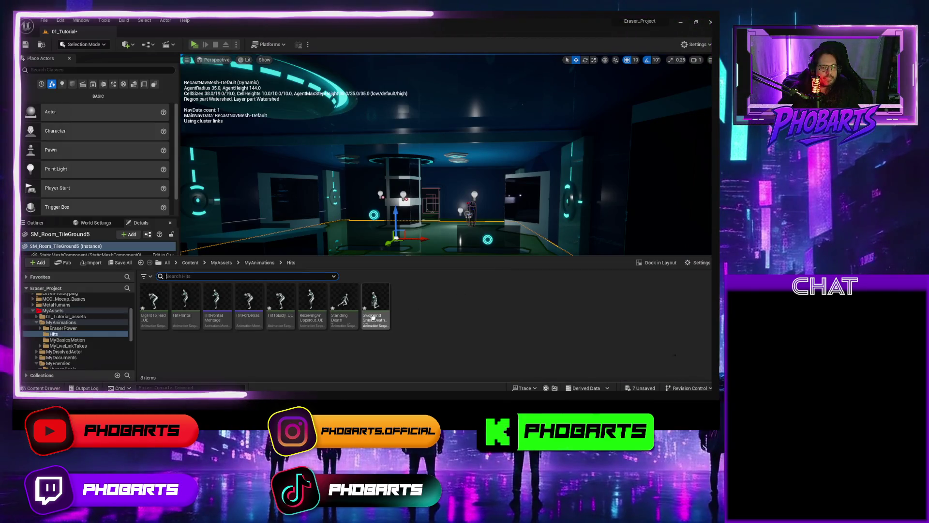
Check EnableRootMotion on SwordAndShieldDeath_UE, save it, and close the animation editor
double_click(373, 315)
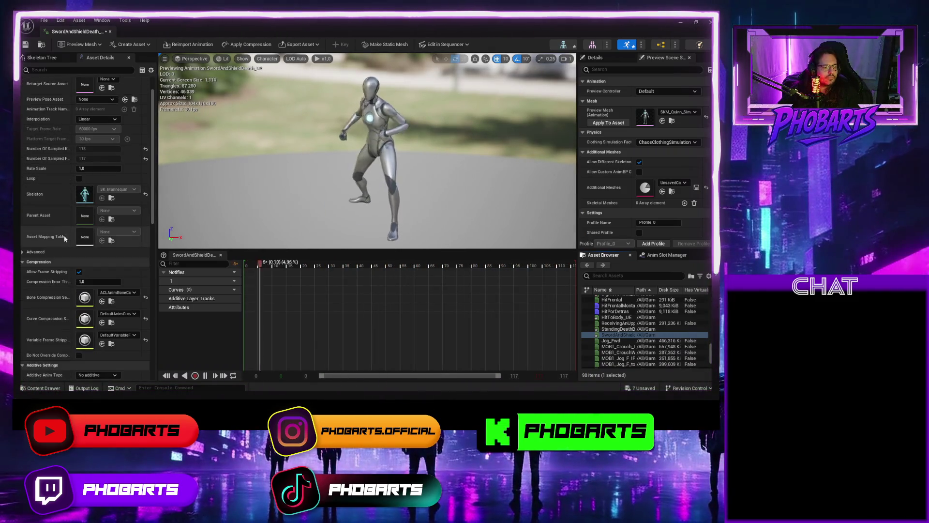
scroll(69, 270, "down", 5)
left_click(79, 289)
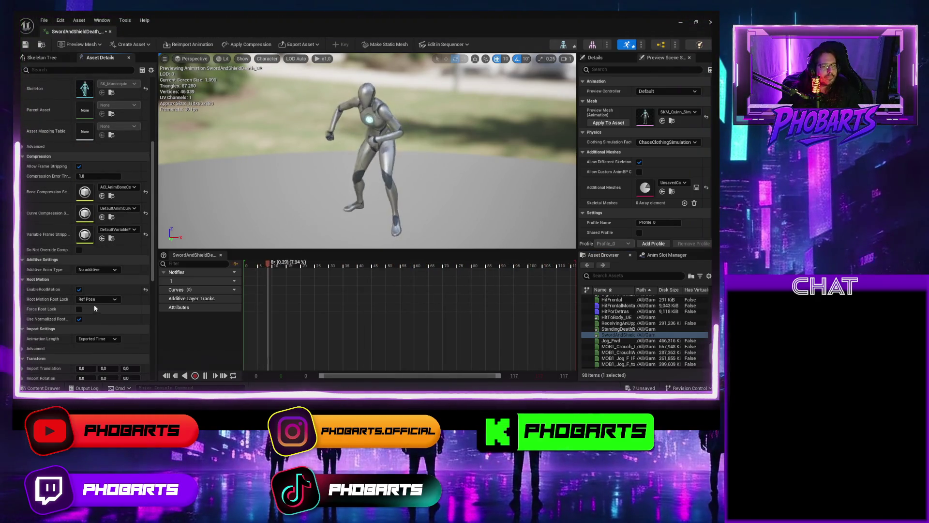
key("ctrl+s")
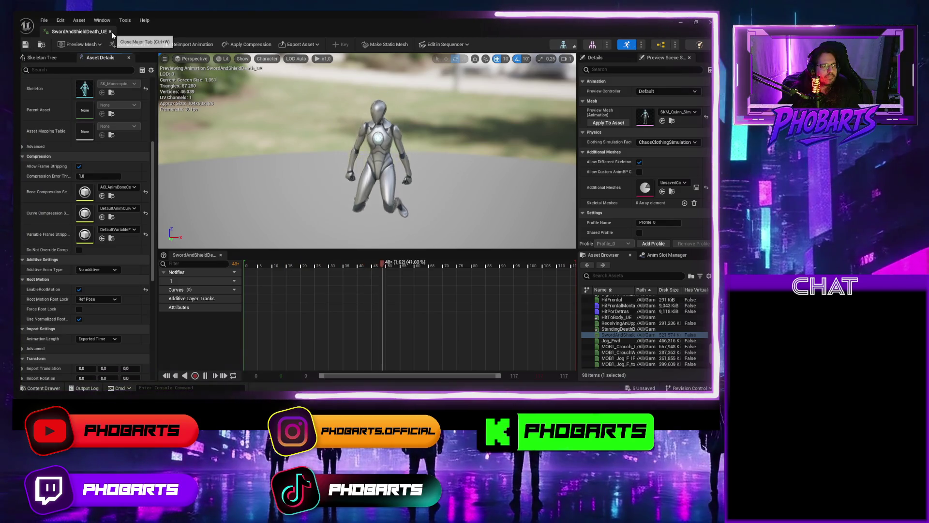
left_click(110, 31)
Recreate the DeathDetras montage from SwordAndShieldDeath_UE, cancelling an accidental pose asset
key("ctrl+space")
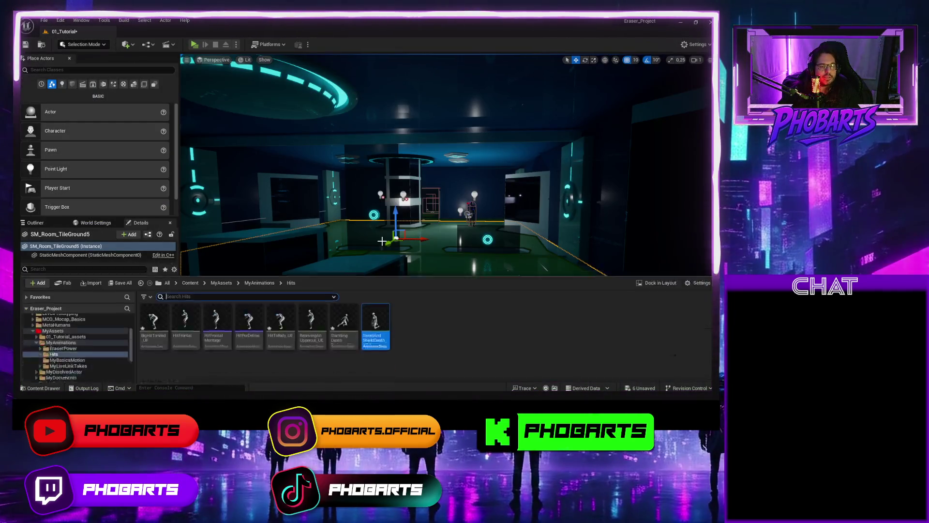
right_click(386, 304)
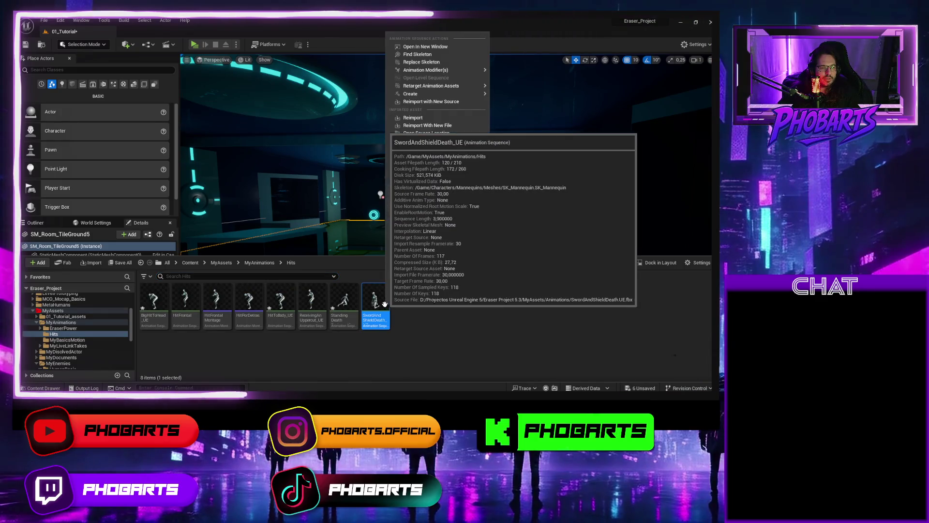
mouse_move(426, 95)
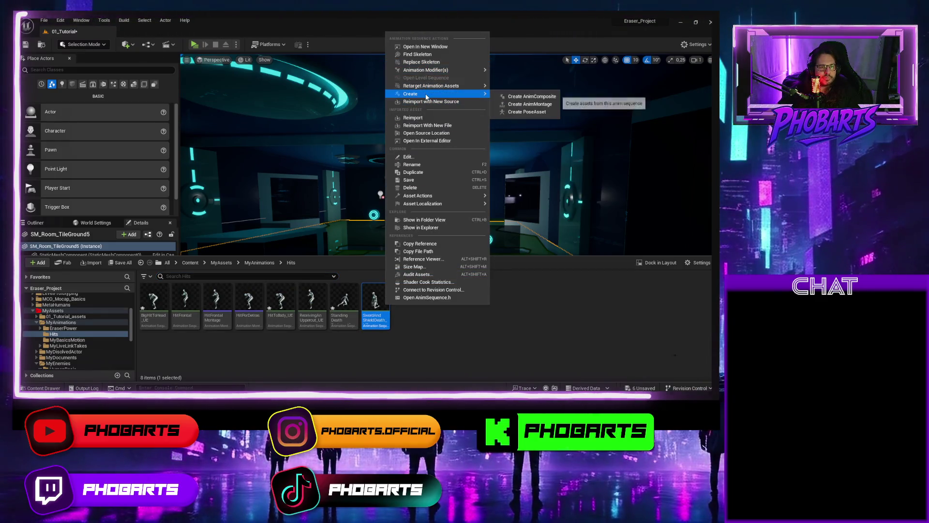
left_click(528, 112)
left_click(414, 316)
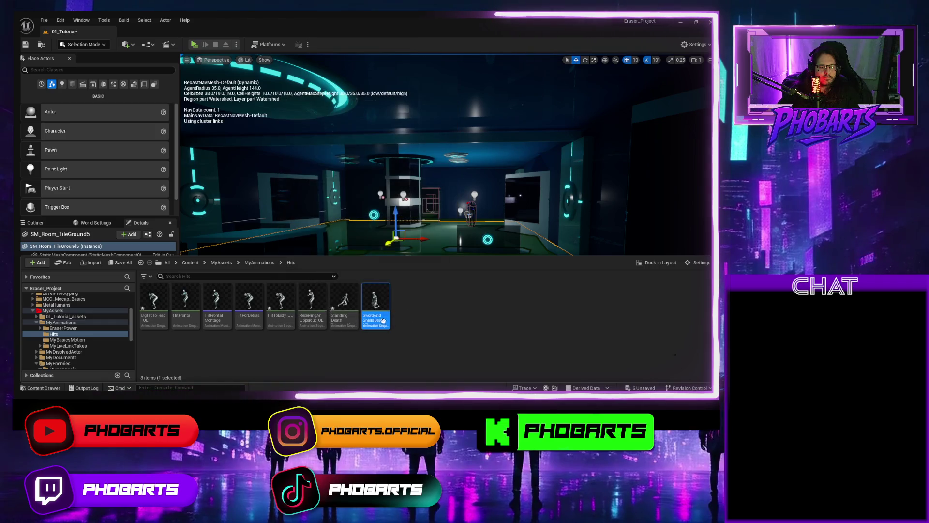
right_click(380, 305)
mouse_move(419, 102)
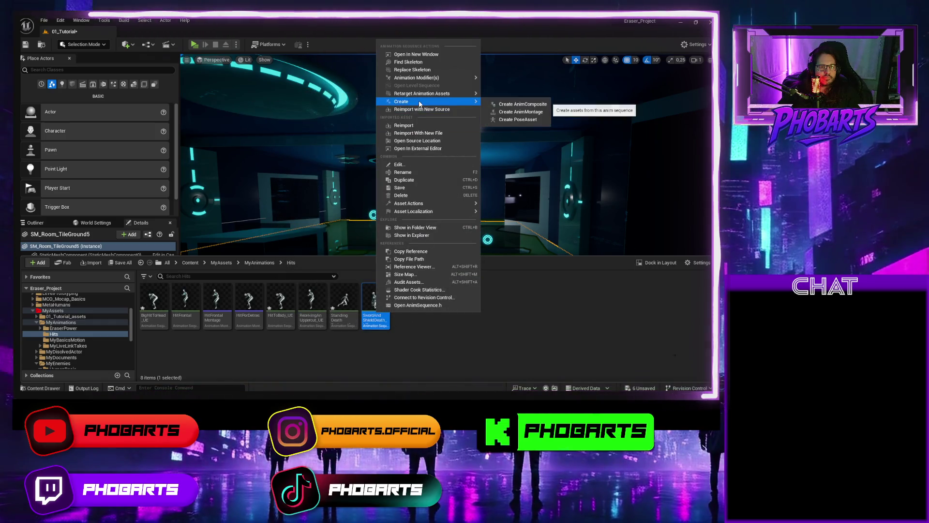
left_click(518, 112)
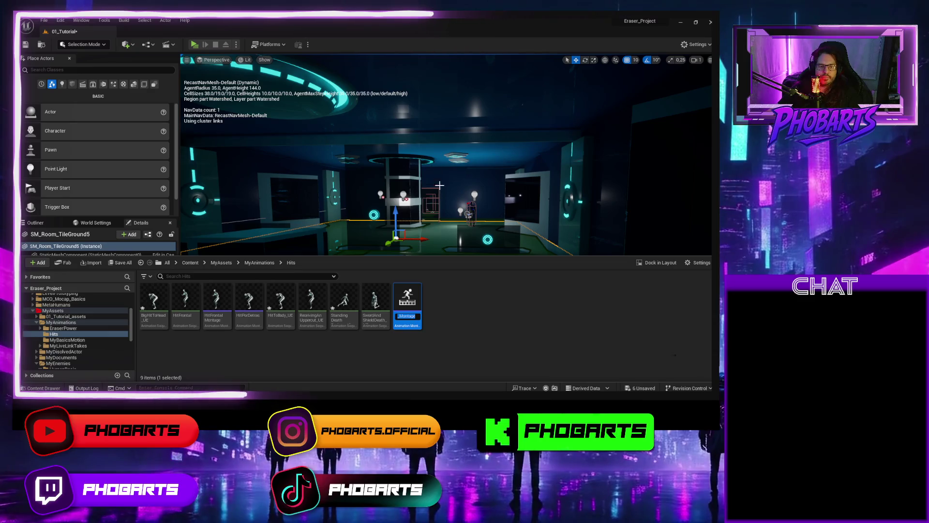
type("D")
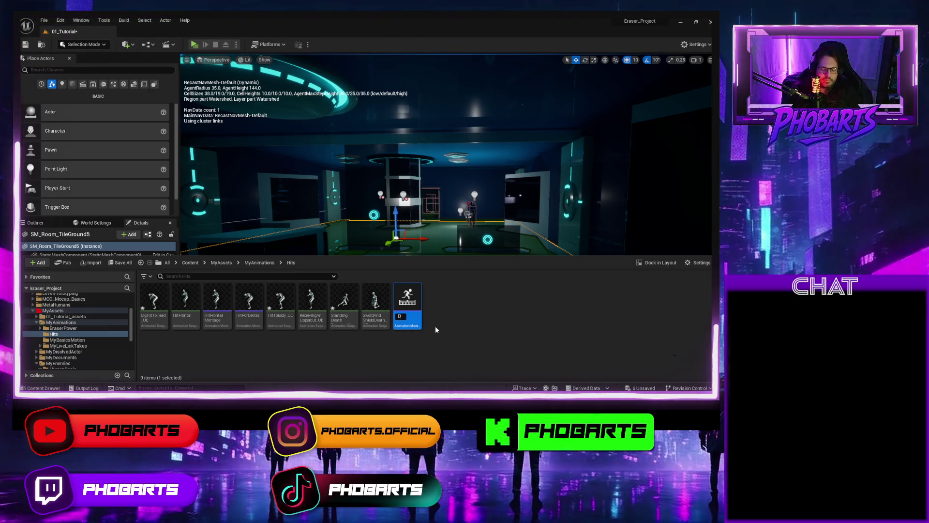
type("eathDetras")
key("Return")
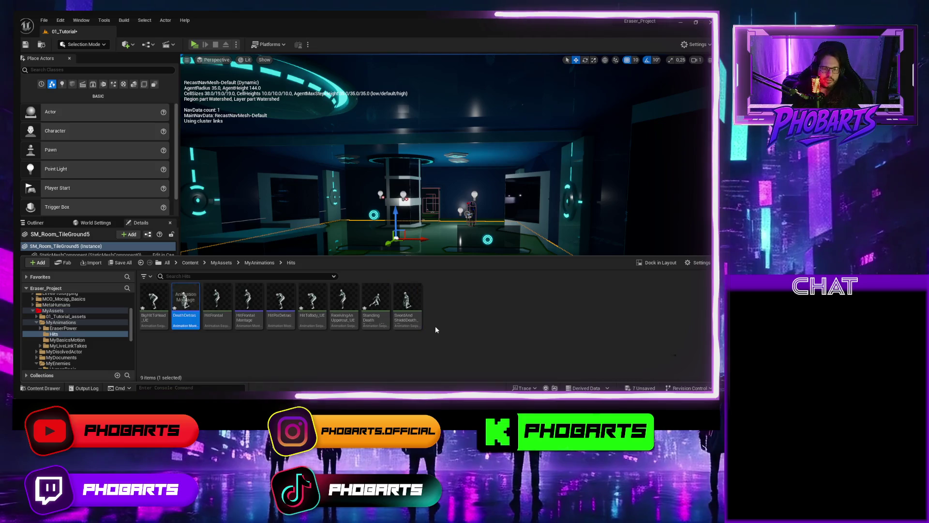
left_click(388, 218)
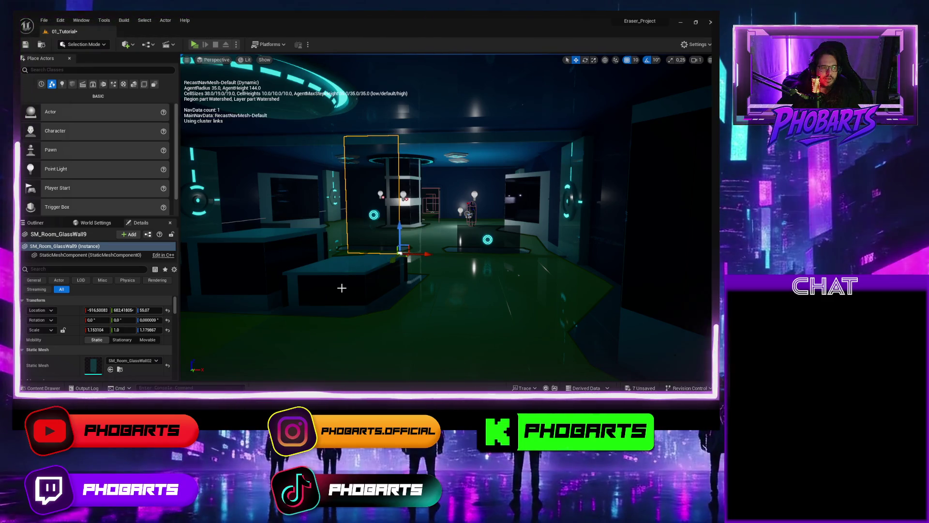
Browse to ThirdPerson/Blueprints and open the MyThird_Person_Character Blueprint
key("ctrl+space")
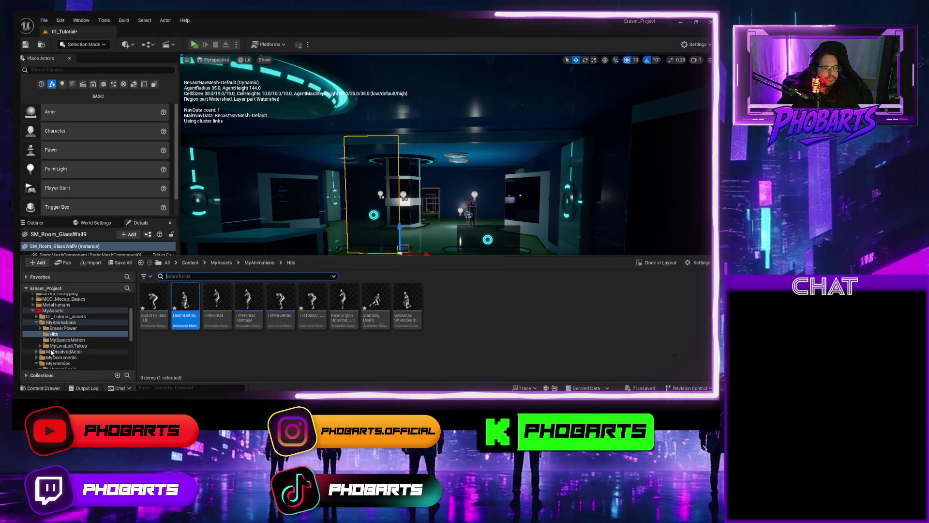
scroll(51, 352, "down", 5)
left_click(55, 360)
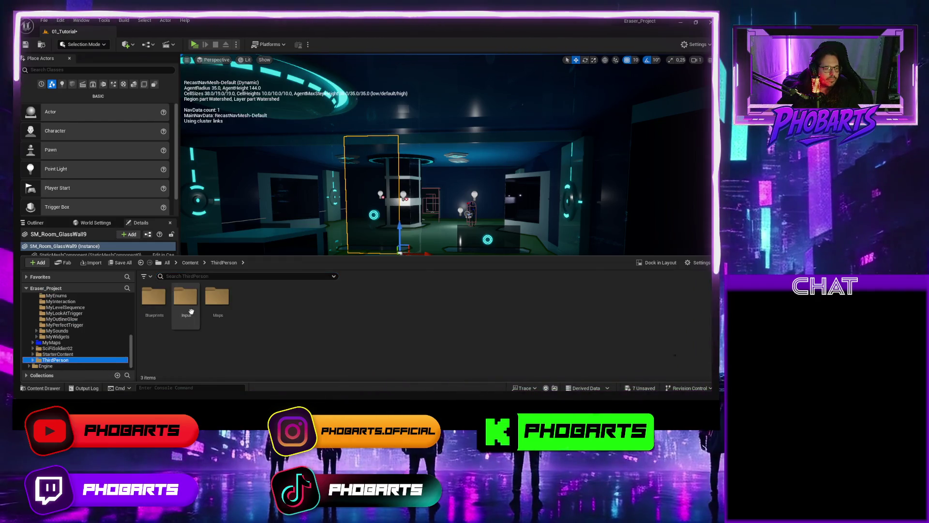
double_click(191, 312)
double_click(259, 303)
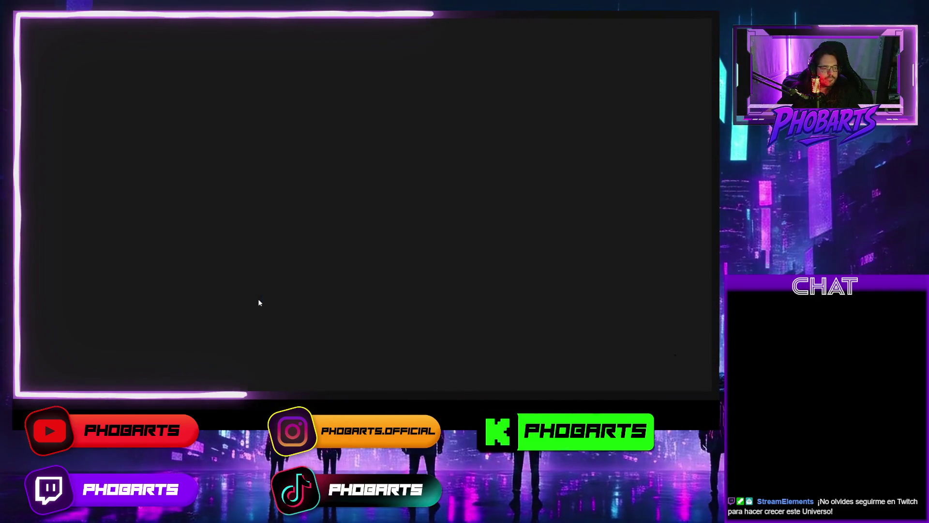
left_click(63, 31)
key("ctrl+space")
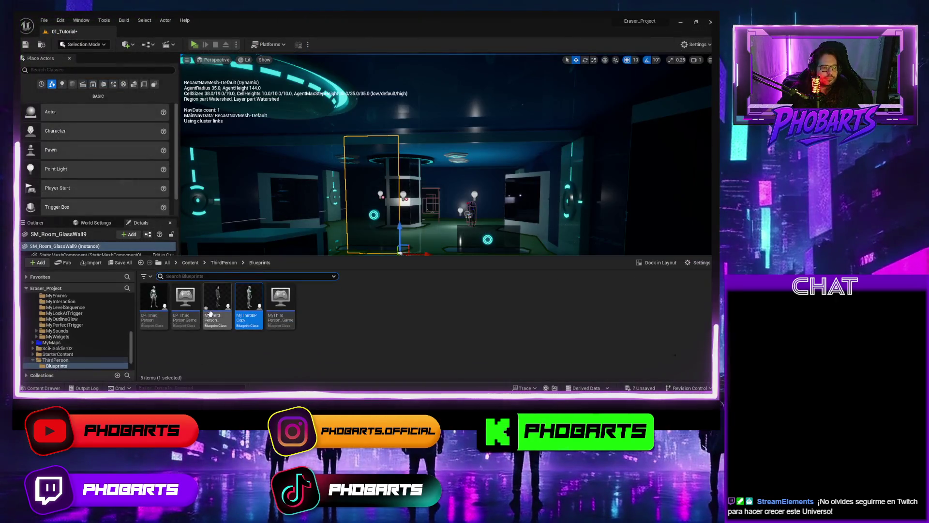
double_click(209, 314)
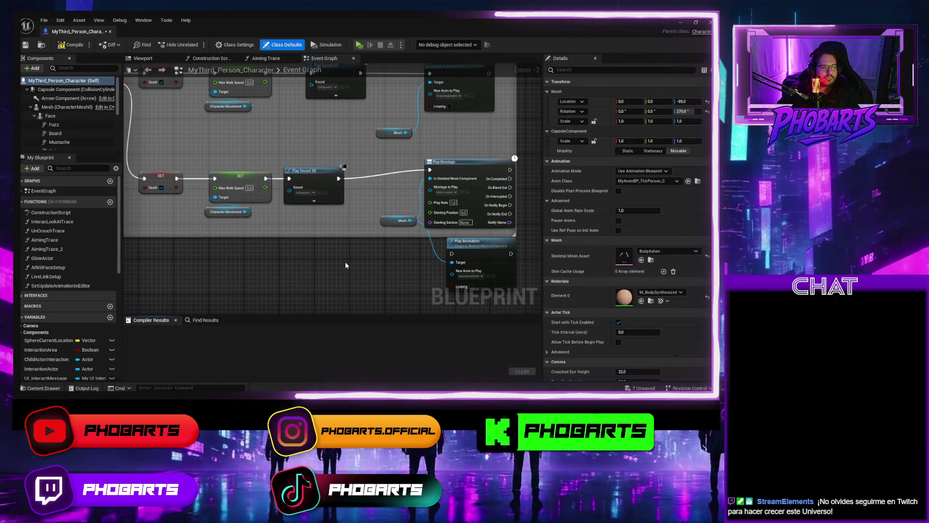
Select DeathDetras in MyAssets/MyAnimations/Hits as the Montage to Play and save the Blueprint
key("ctrl+space")
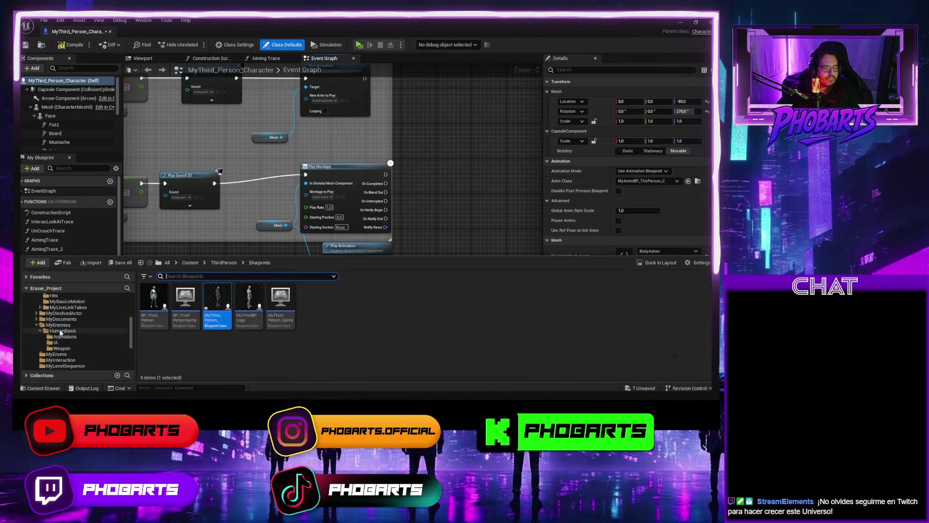
scroll(53, 334, "down", 3)
left_click(61, 315)
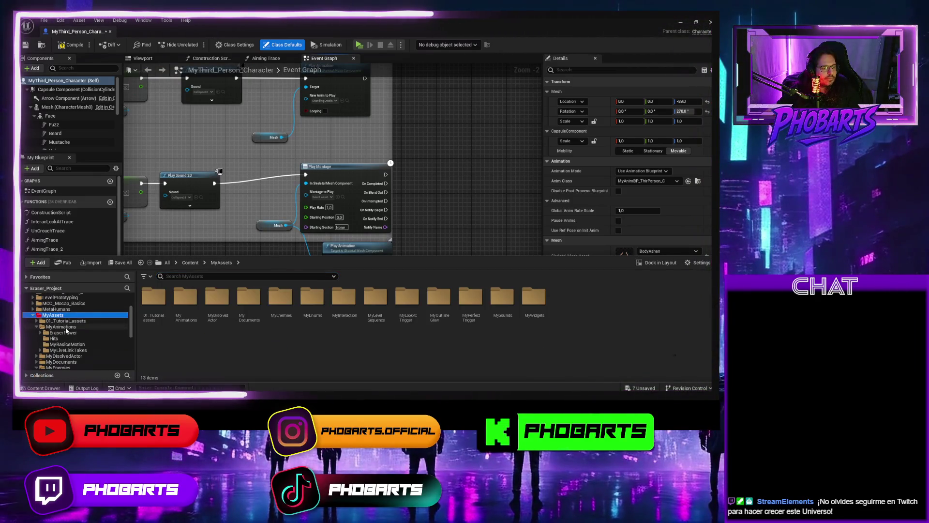
left_click(61, 327)
double_click(185, 300)
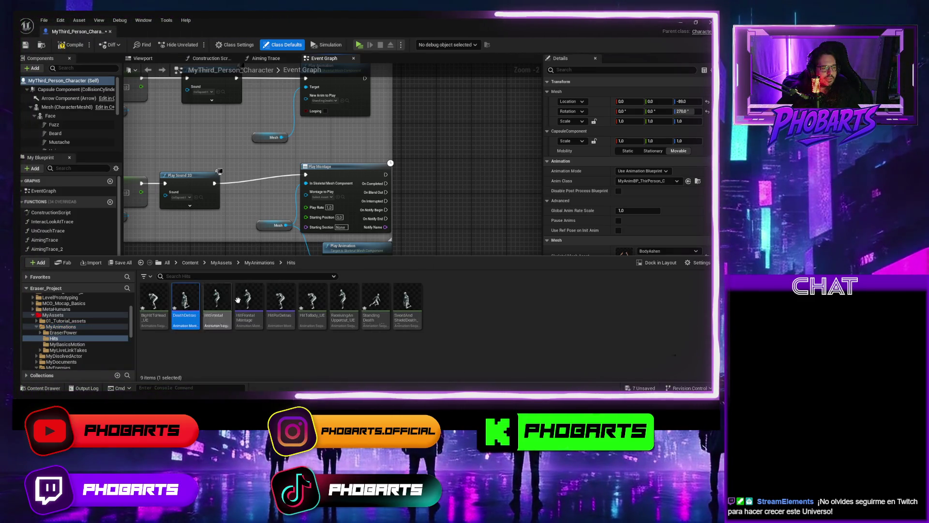
left_click(339, 197)
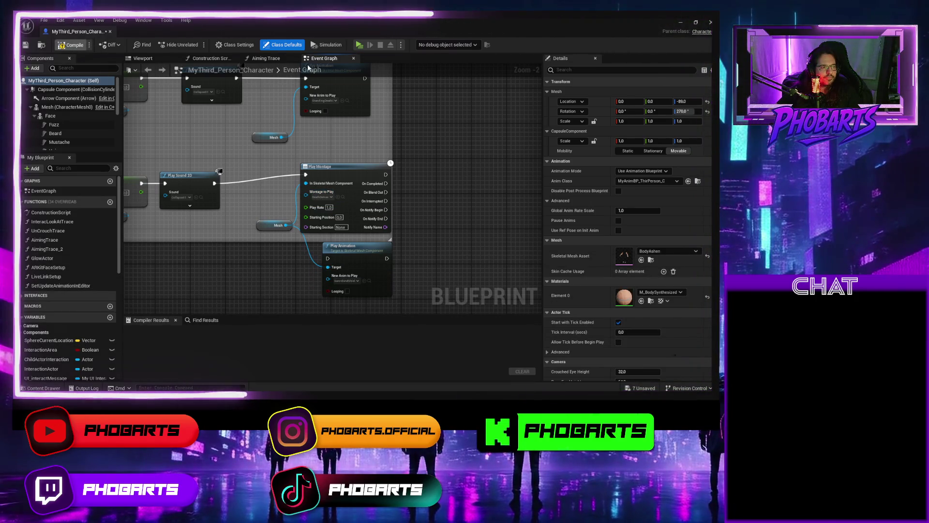
key("ctrl+s")
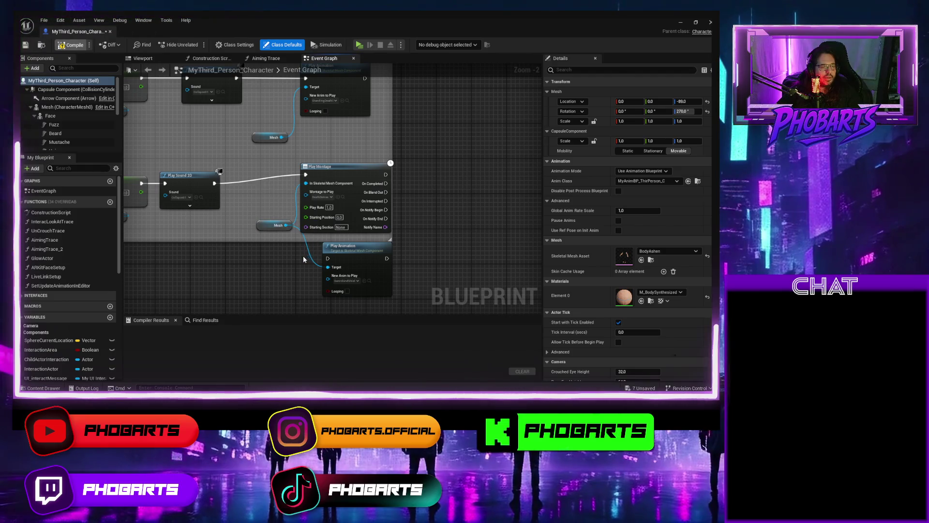
key("ctrl+space")
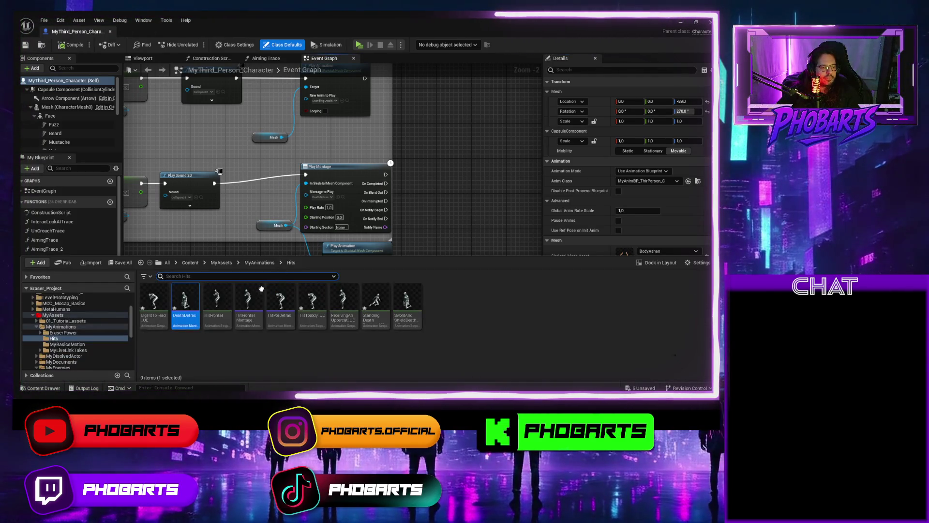
Set DeathDetras Blend In time to 0,5 and save, keeping Blend Out at 0,25, then minimize
double_click(189, 296)
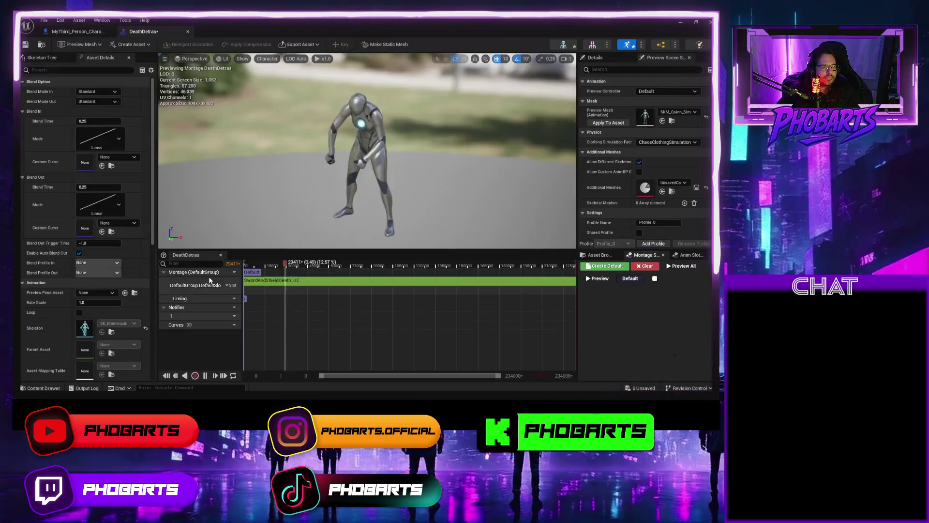
left_click(89, 122)
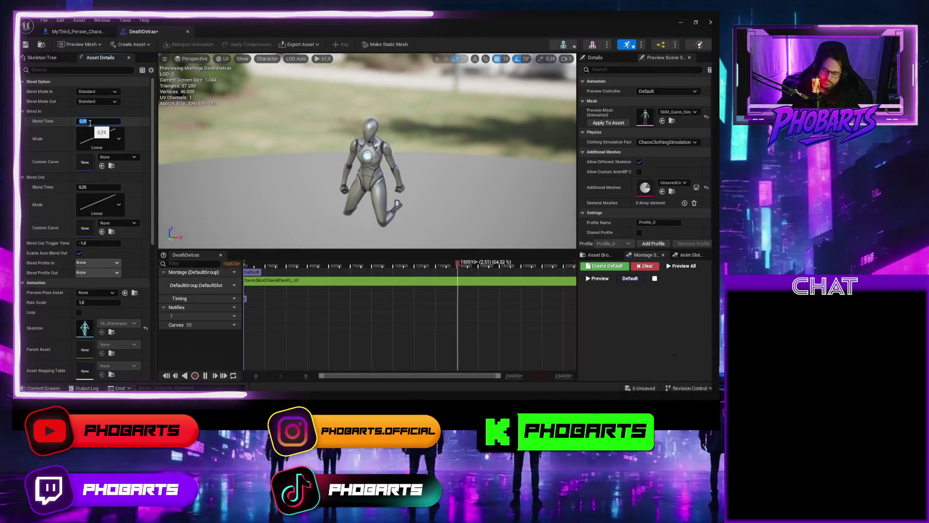
key("BackSpace")
type("0,5")
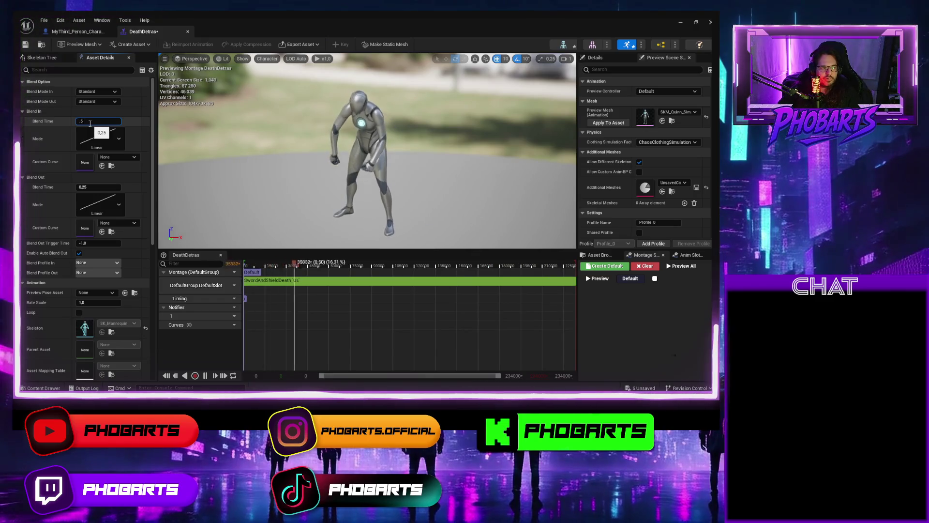
left_click(25, 45)
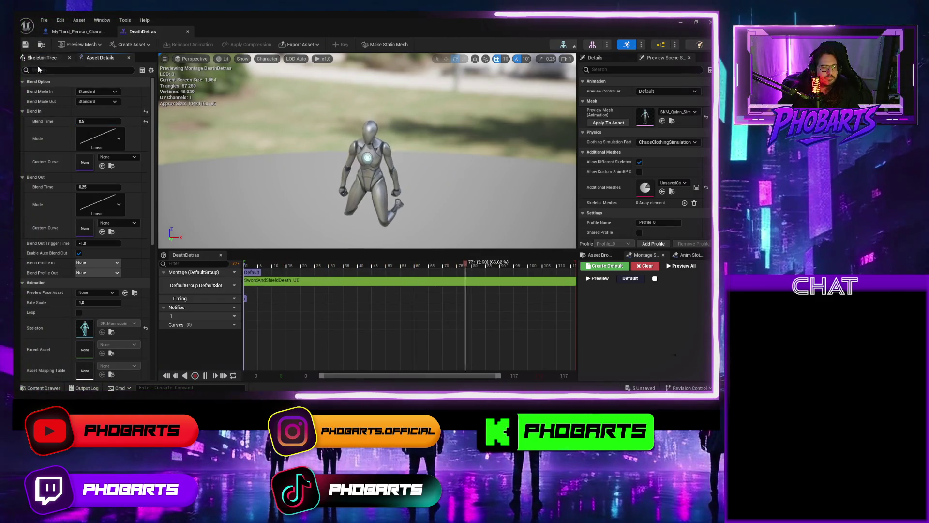
left_click(96, 187)
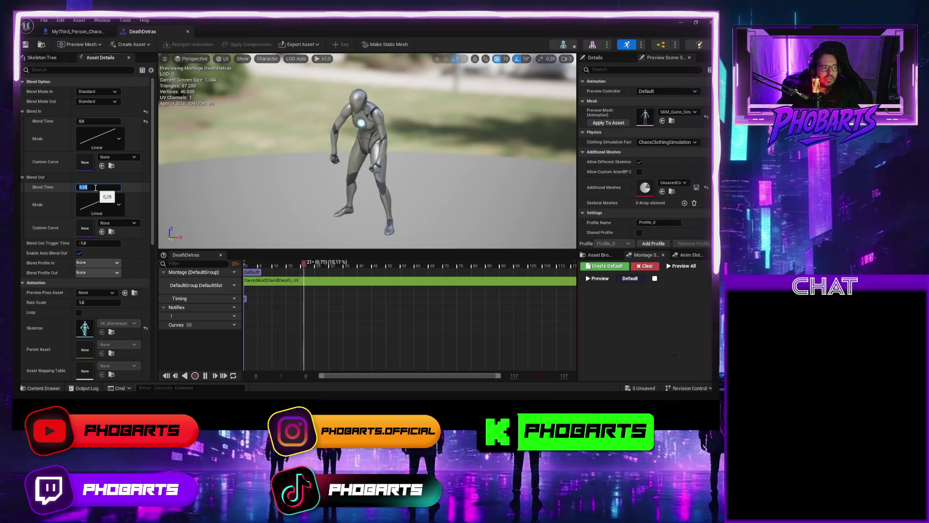
type("10000")
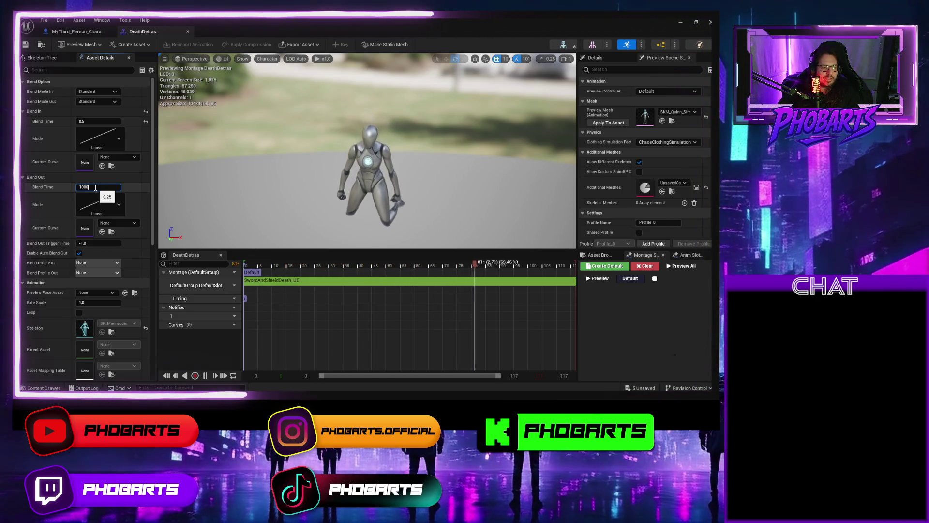
type(".2")
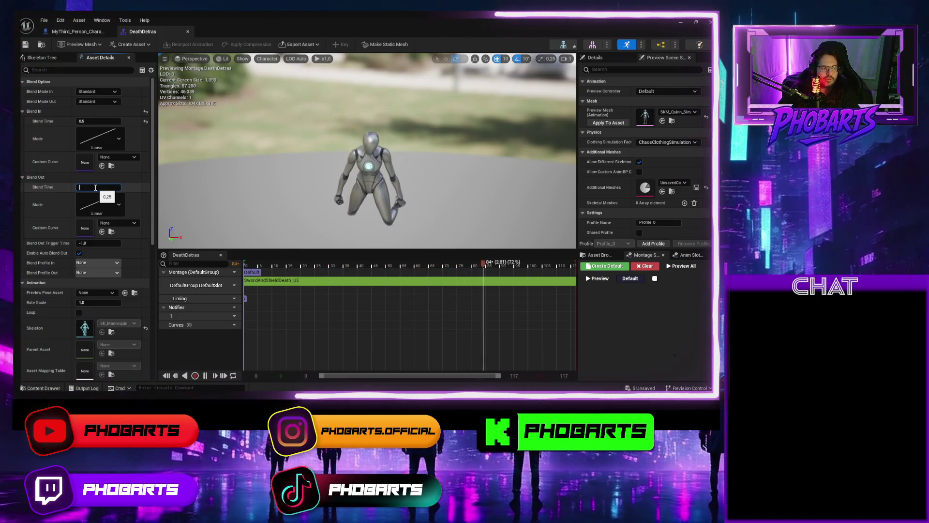
key("Escape")
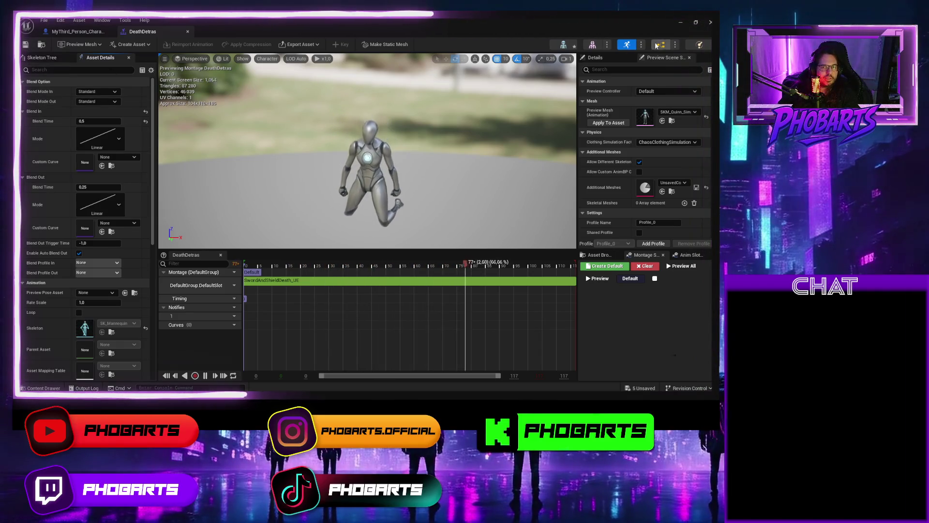
left_click(680, 24)
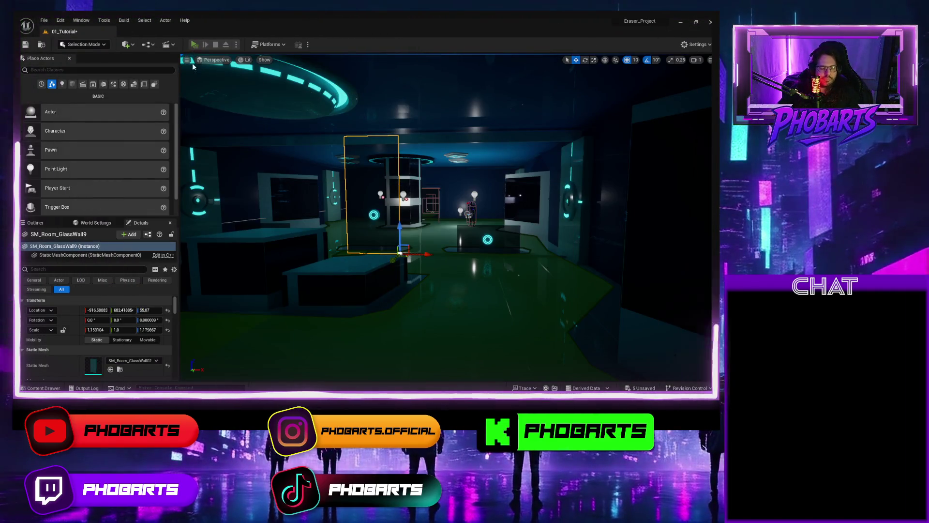
Play-test the level walking forward, stop it, and reopen the Hits folder in the Content Drawer
left_click(194, 44)
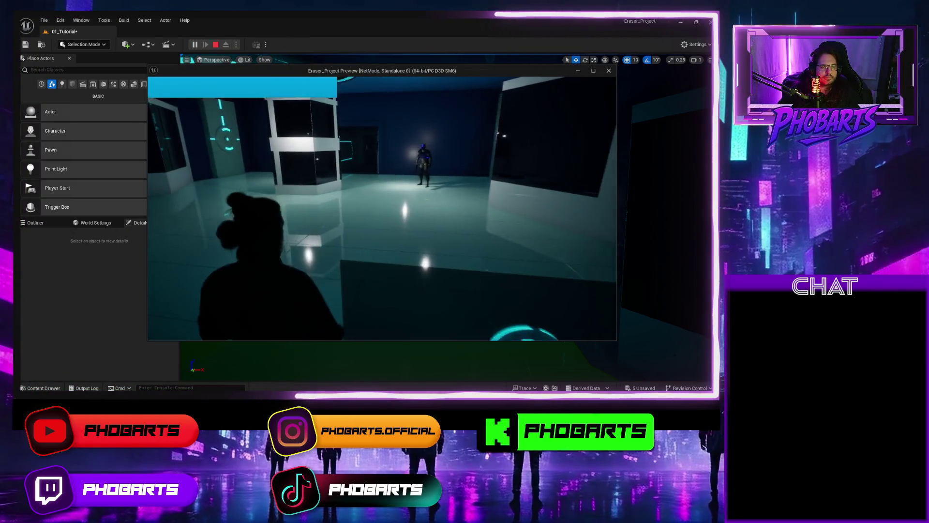
key("w")
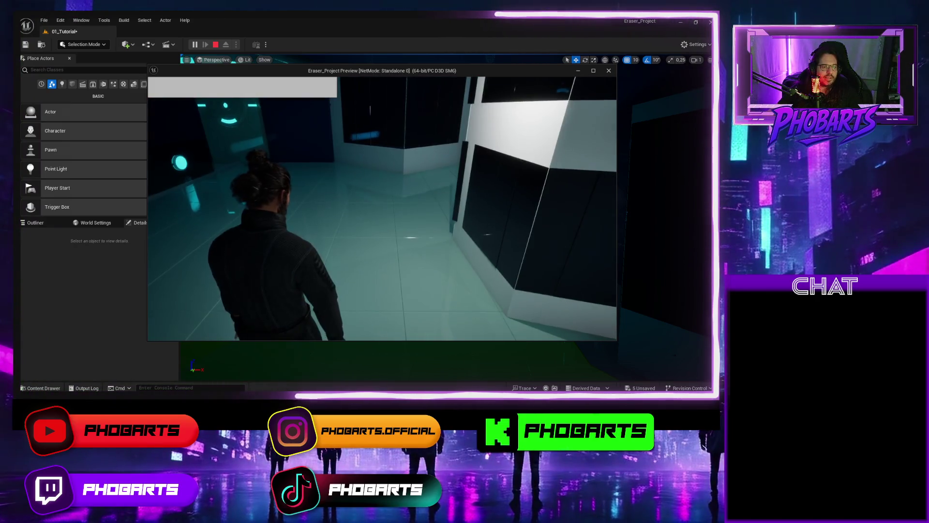
key("Escape")
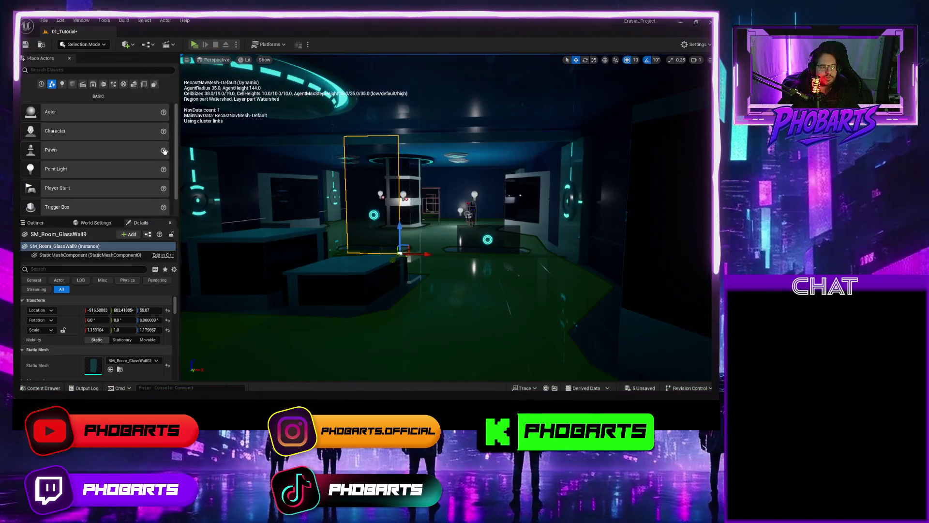
key("ctrl+space")
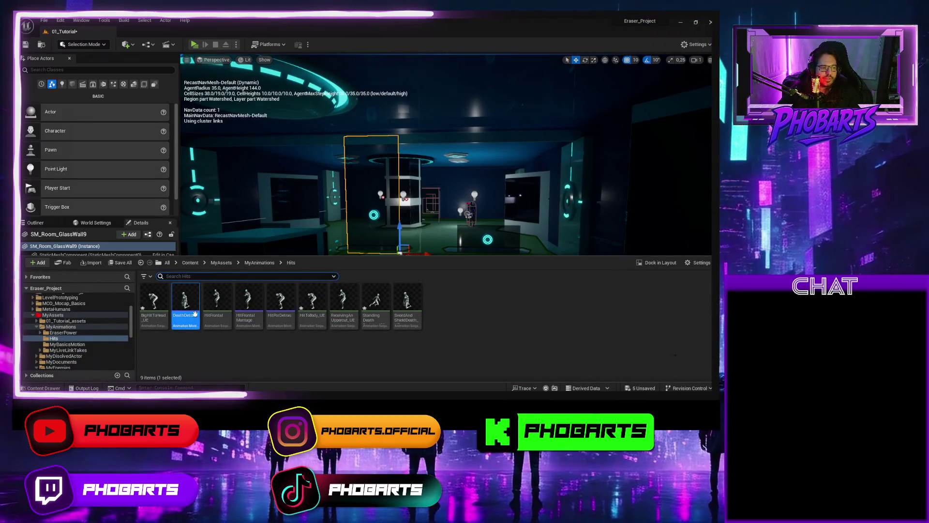
Reopen the DeathDetras montage and set its Blend In time to 0,4
double_click(195, 314)
left_click(89, 122)
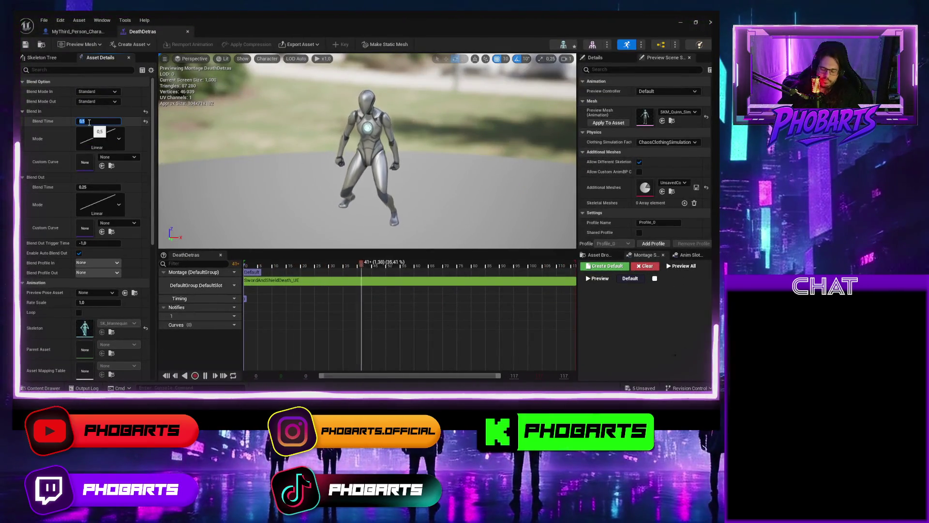
type("0,4")
key("Return")
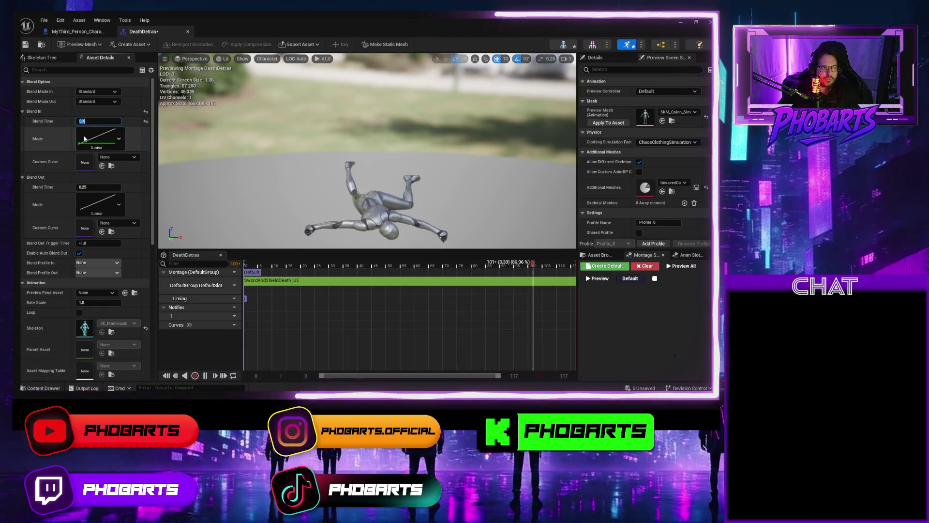
type("0,25")
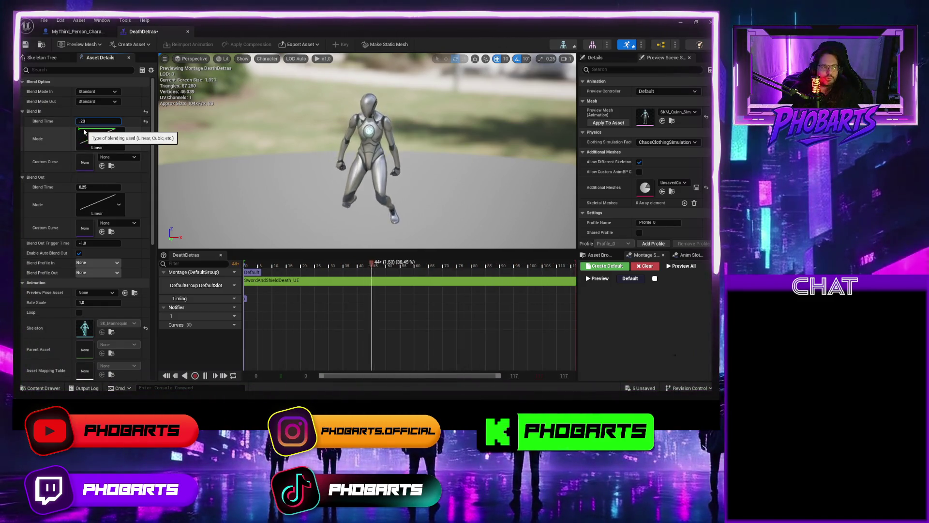
key("ctrl+z")
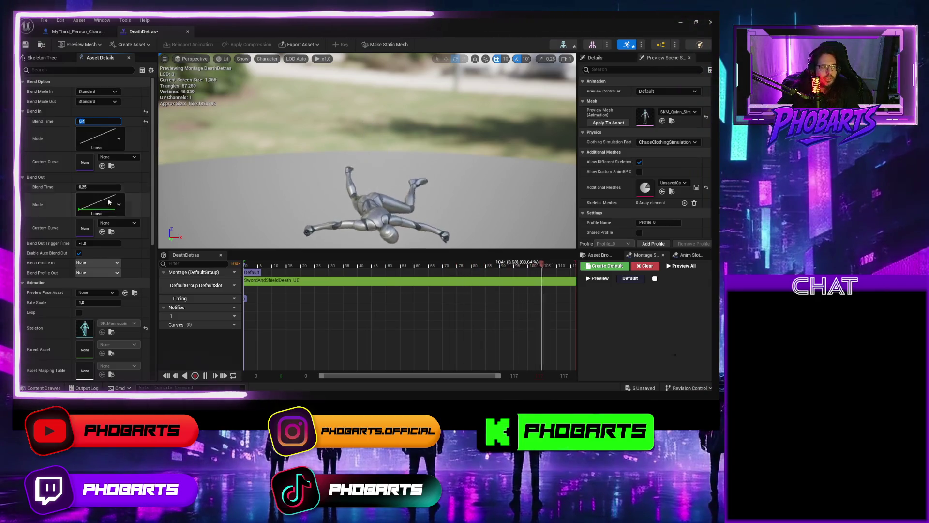
Set the Blend Out time to 10000,0, save the montage and close its editor
left_click(95, 188)
type("1000")
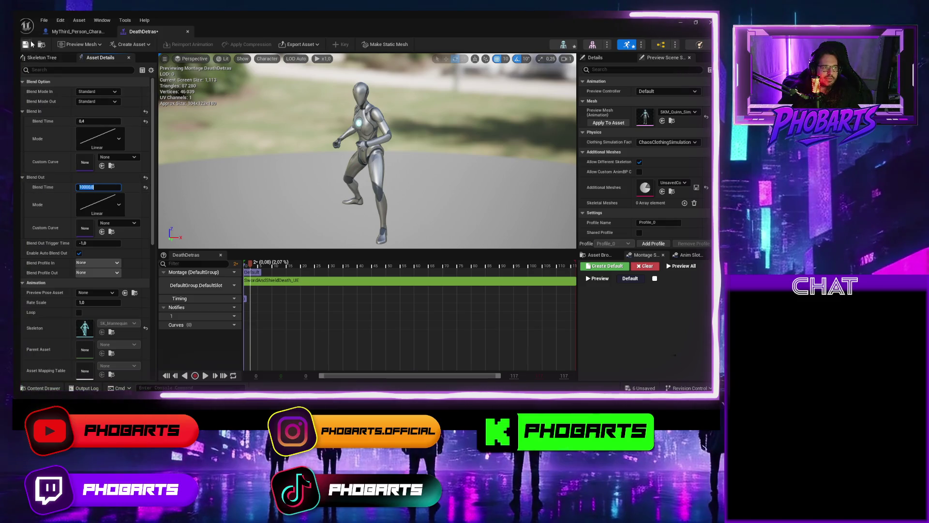
type("10000")
left_click(31, 44)
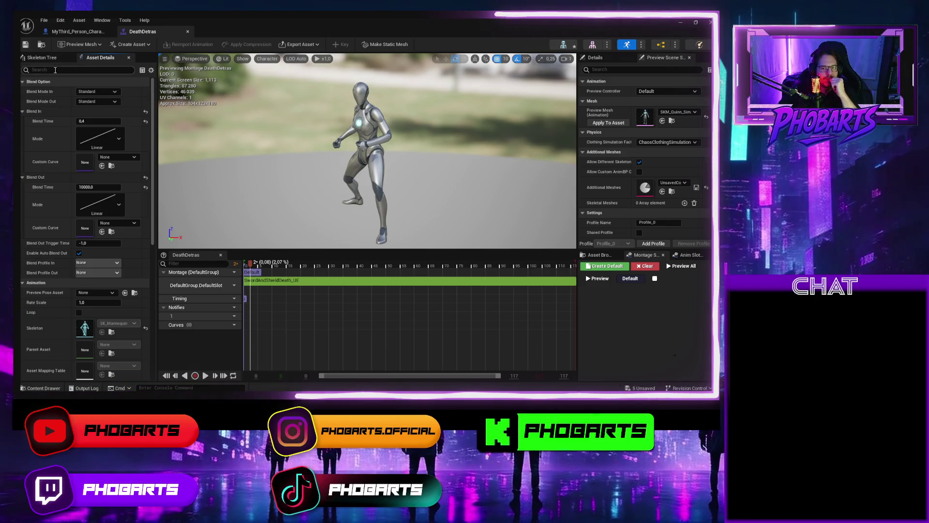
left_click(680, 22)
Play-test the level by walking the character forward, then stop the test
left_click(194, 45)
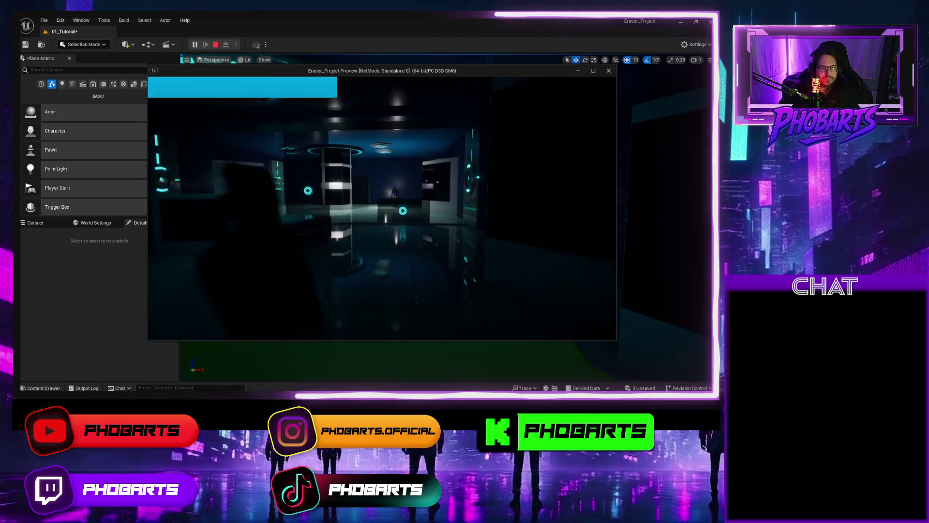
key("w")
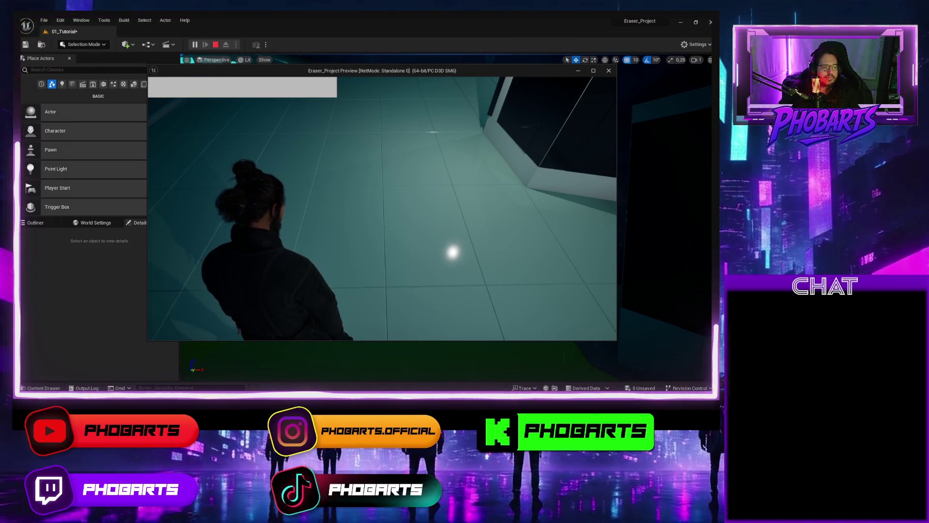
key("Escape")
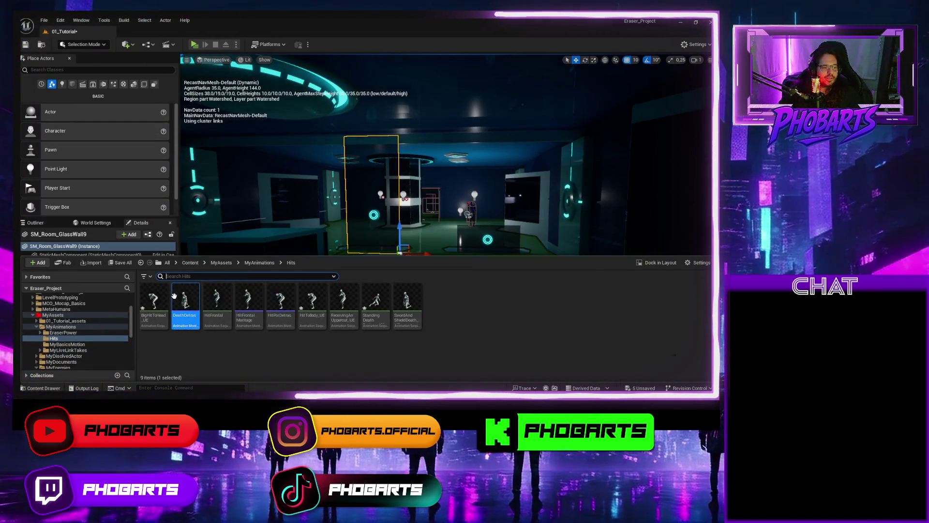
Change DeathDetras's blend-out time to 0.4 and play-test the character's death again
double_click(185, 303)
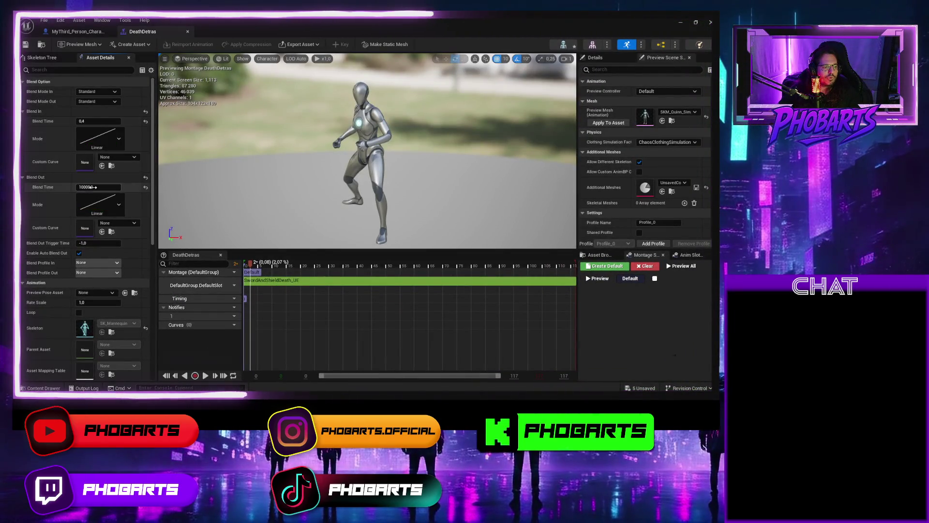
left_click(93, 187)
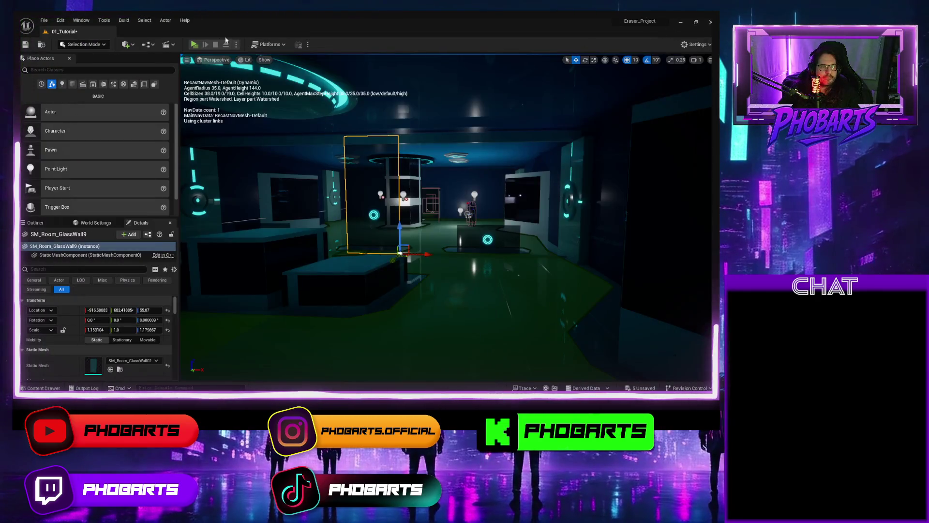
left_click(194, 44)
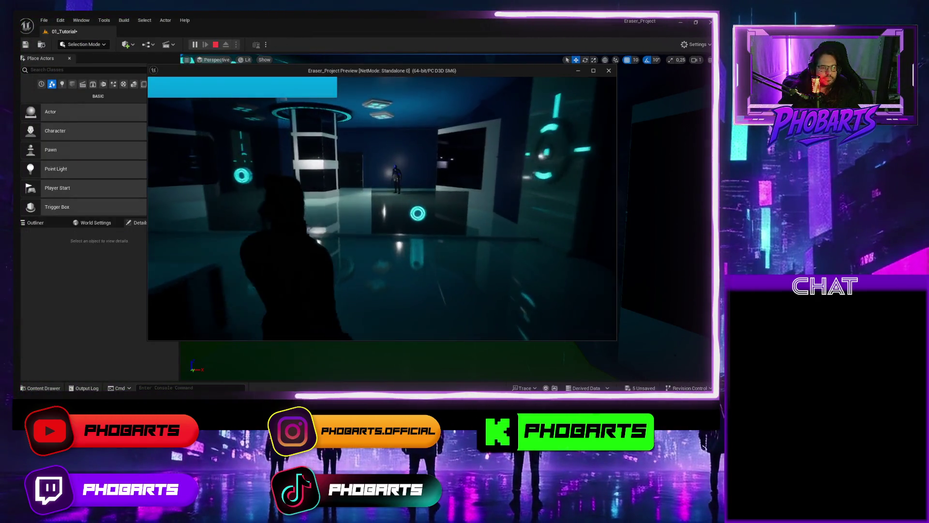
key("w")
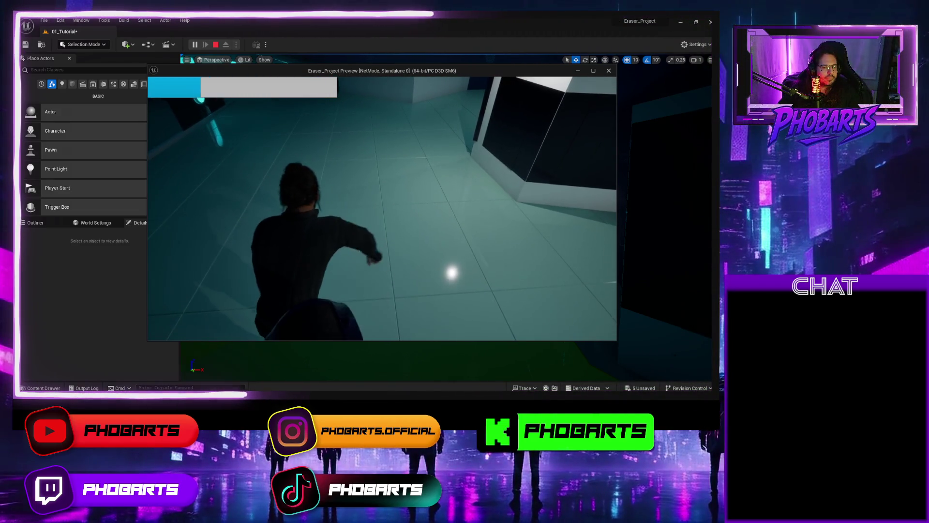
key("w")
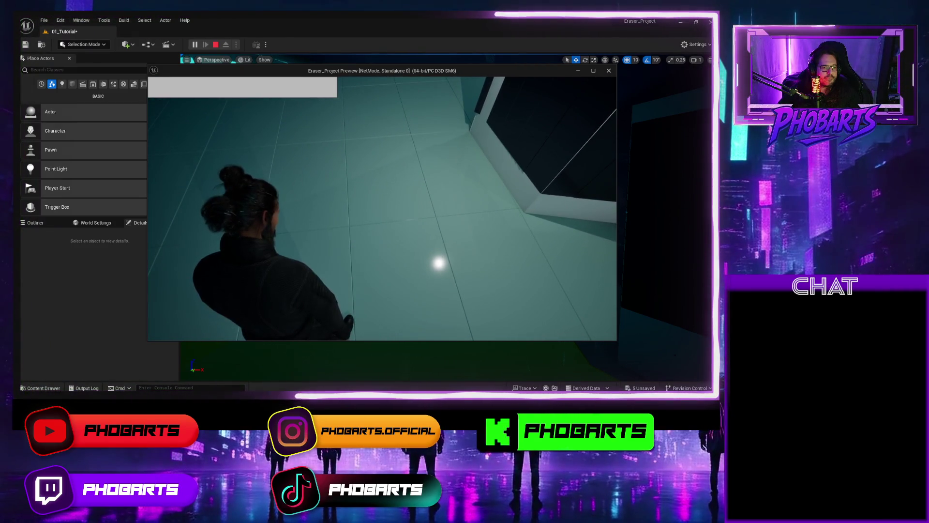
key("Escape")
key("ctrl+space")
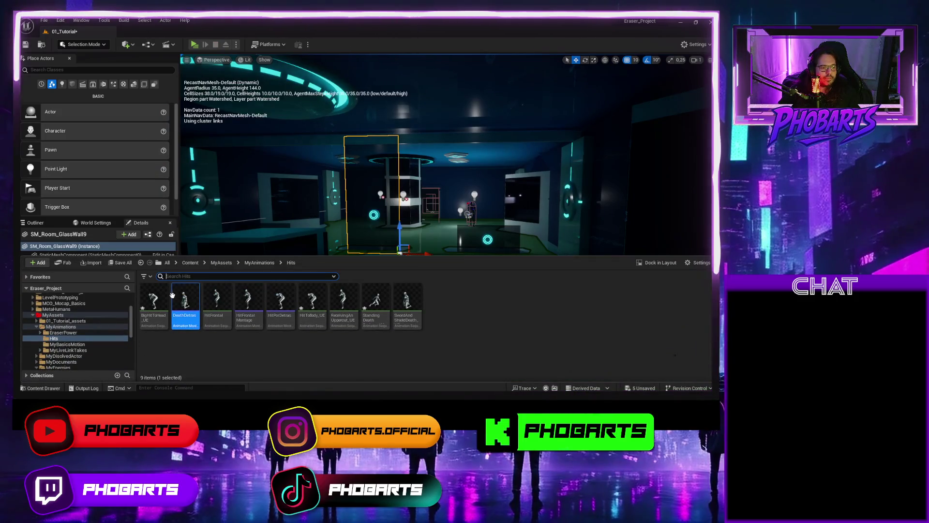
Set DeathDetras's Blend Out time to 1.0 and save the montage
double_click(180, 298)
left_click(97, 190)
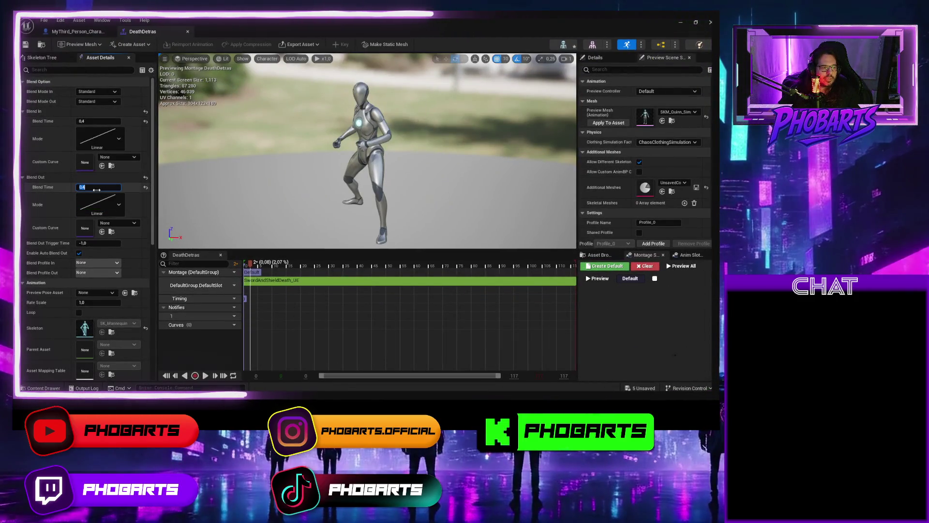
key("Return")
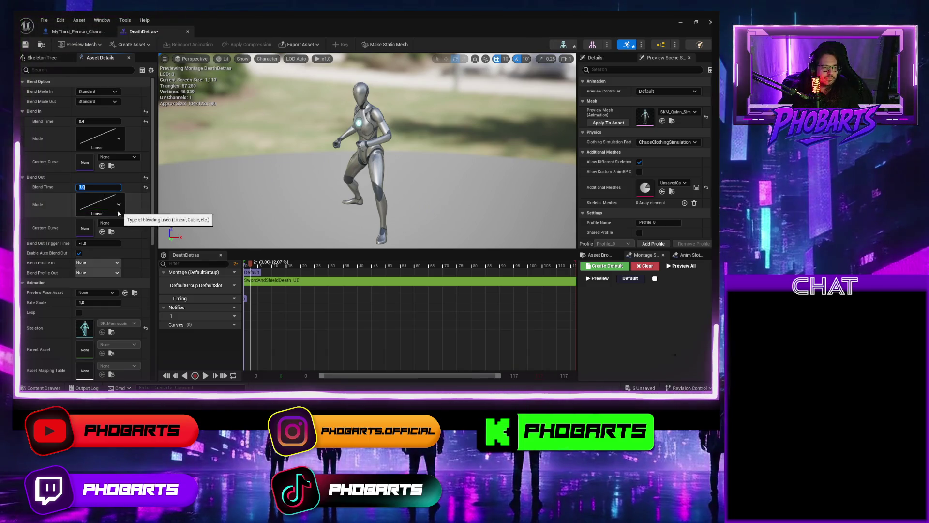
left_click(25, 44)
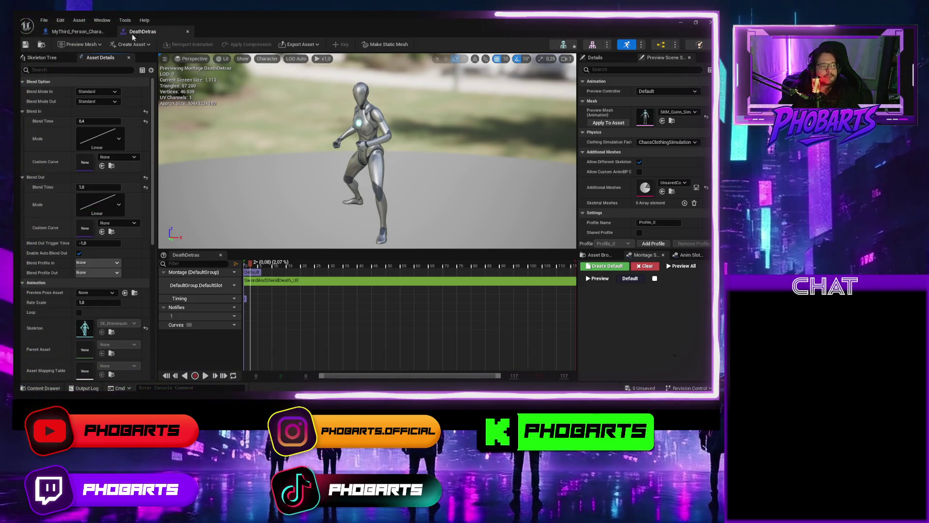
Play-test the death in the level again and bring up the Hits folder
key("alt+Tab")
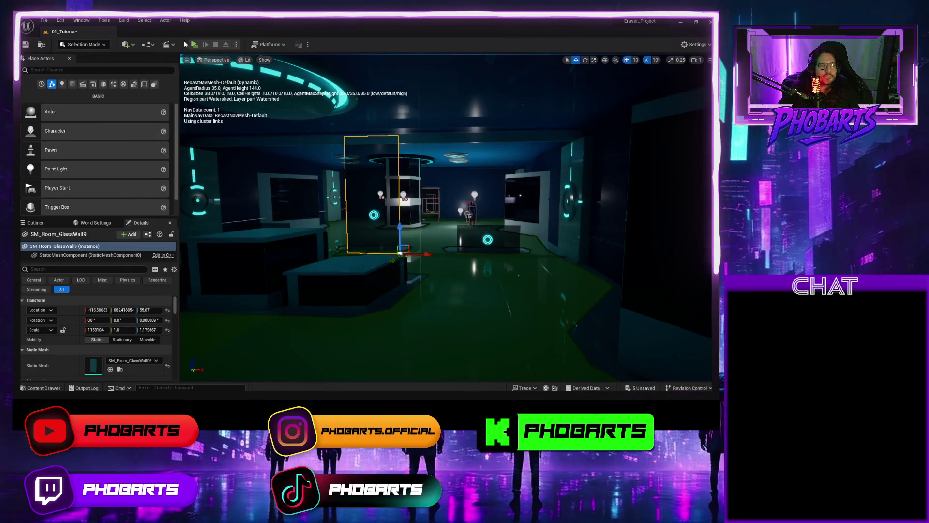
left_click(194, 44)
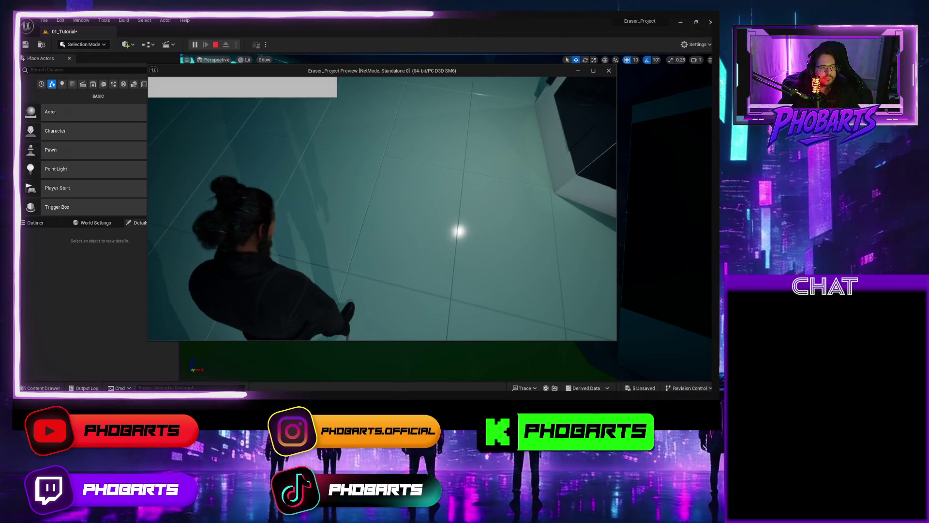
key("Escape")
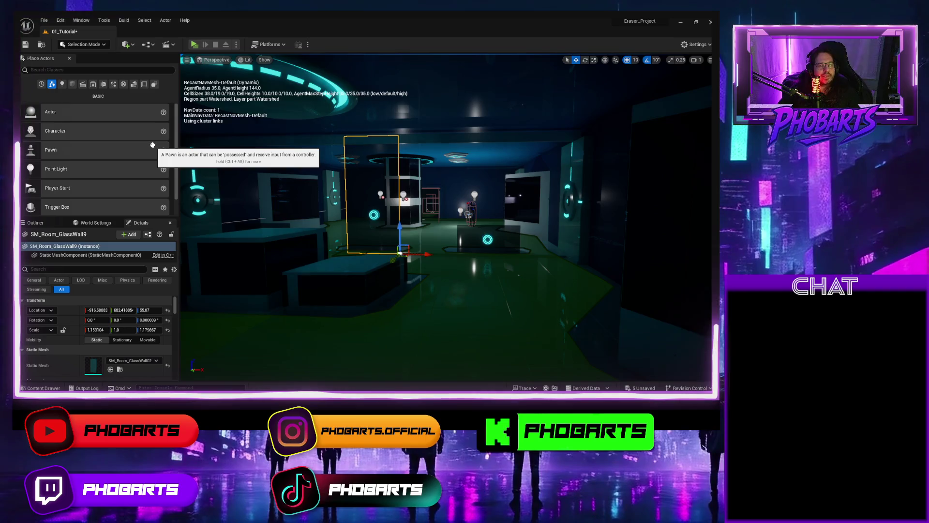
key("ctrl+space")
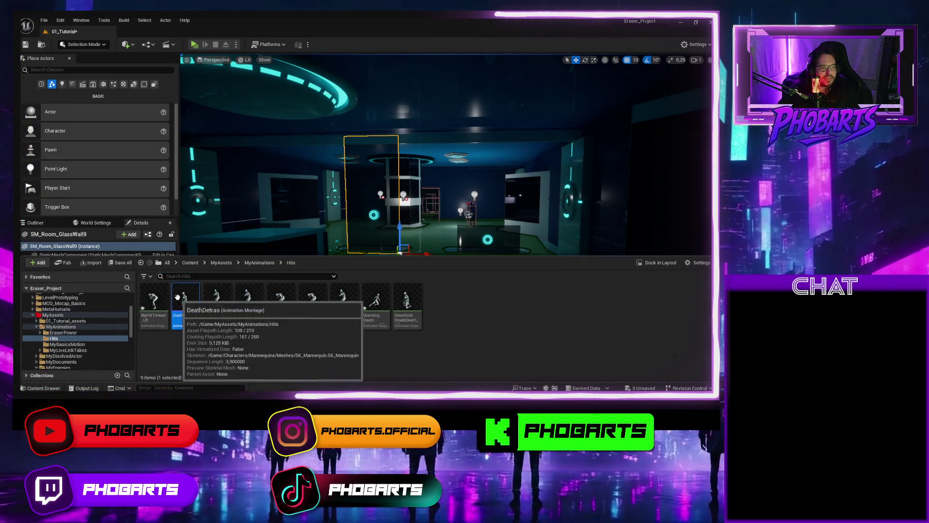
Give DeathDetras a 0.5 Blend In time and a -10.0 Blend Out trigger time
double_click(186, 300)
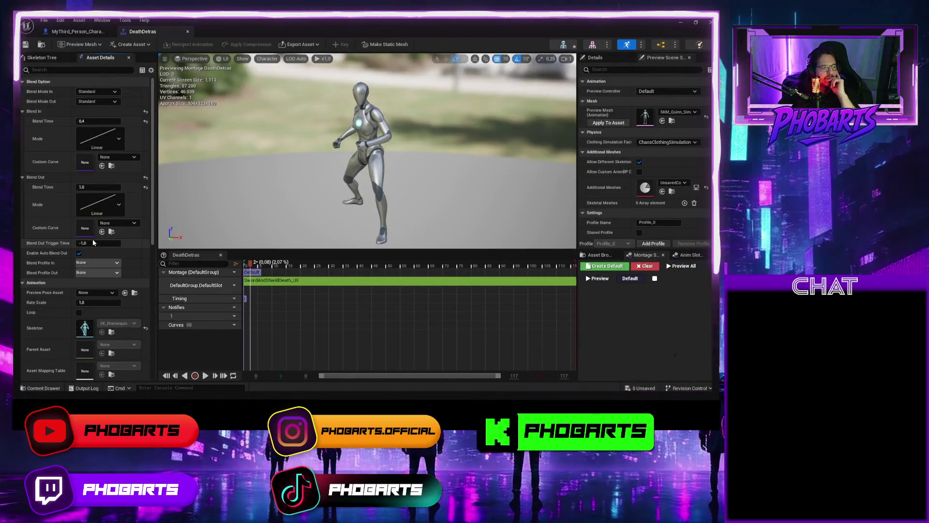
left_click(99, 187)
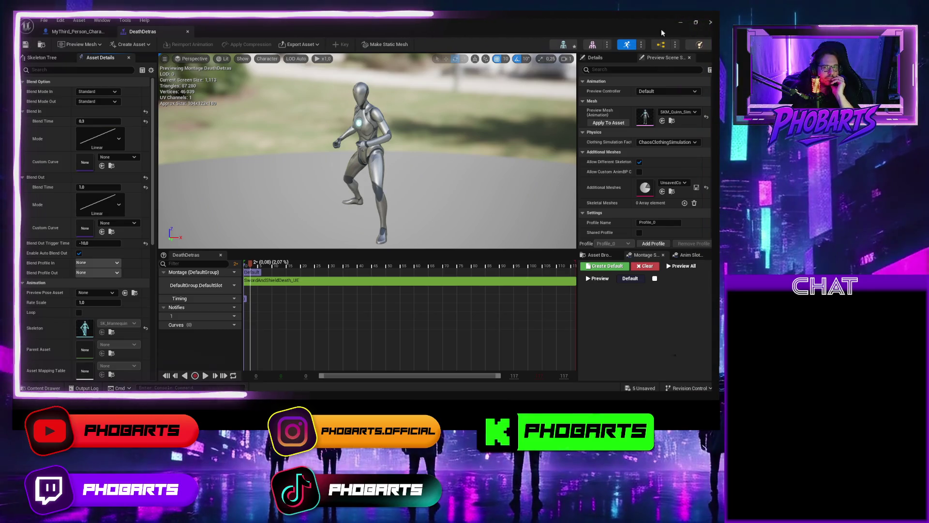
left_click(680, 22)
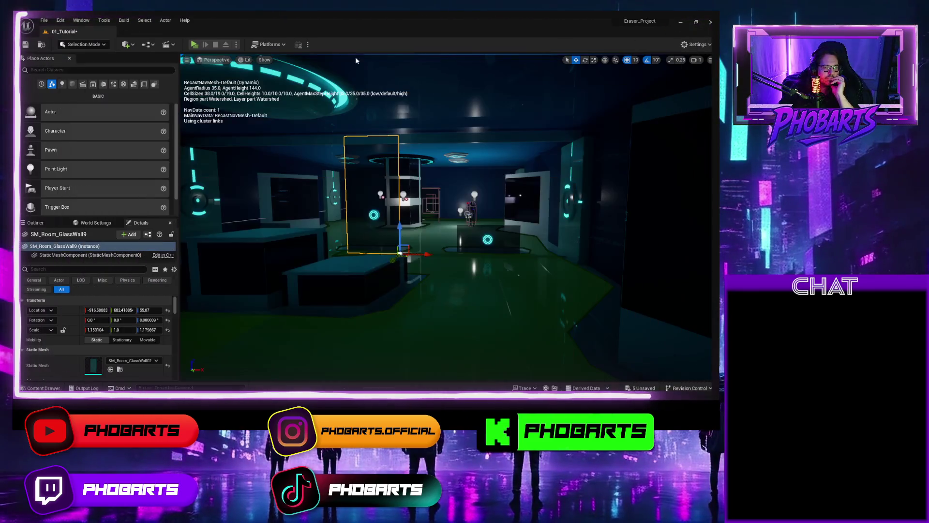
Play-test the death again, running forward and turning left, then show the Hits folder
left_click(194, 45)
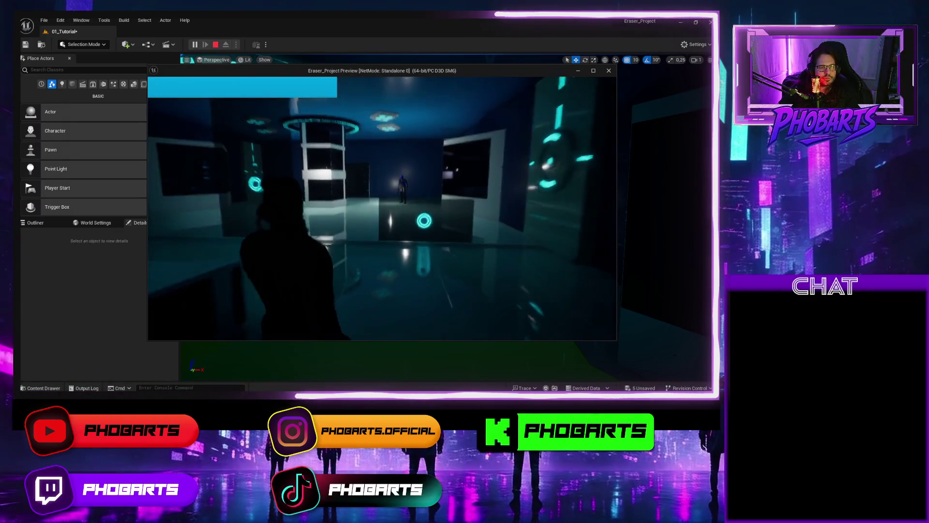
key("w")
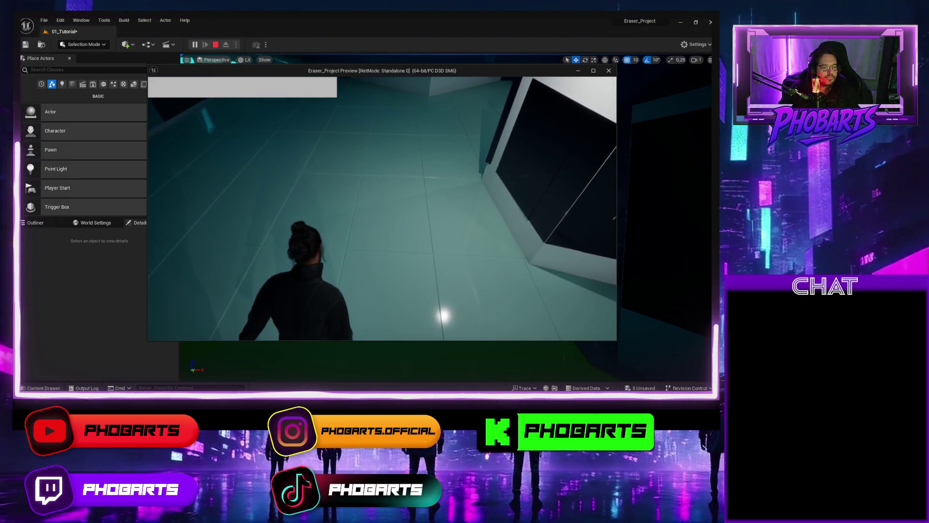
key("a")
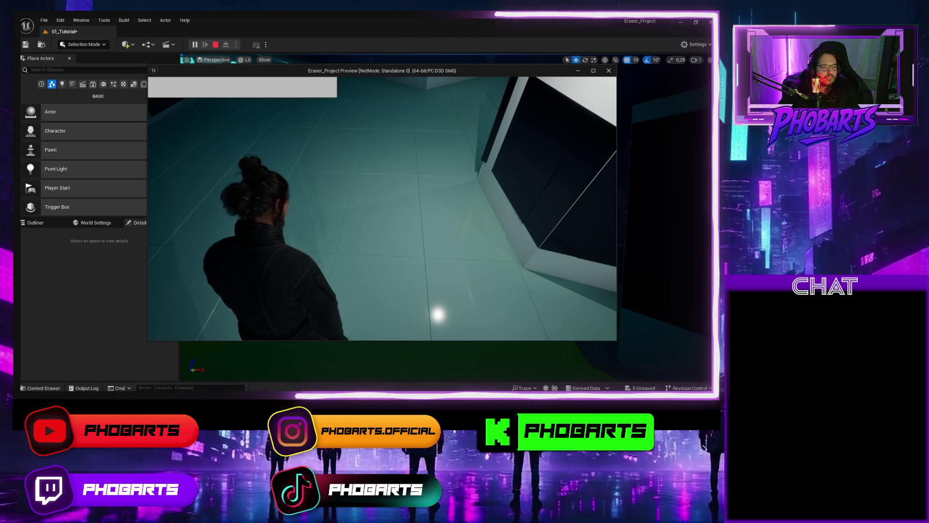
key("Escape")
key("ctrl+space")
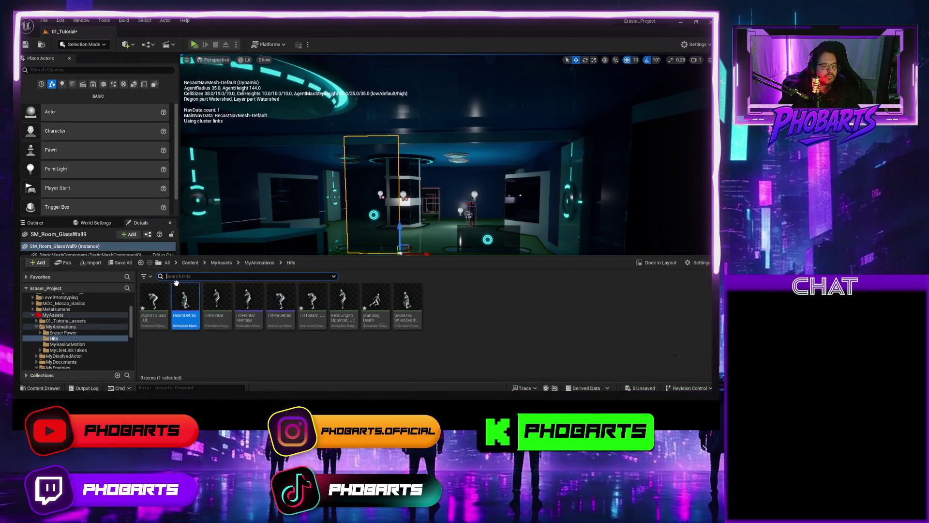
Set DeathDetras's Blend Out time to 0.00001 and trigger time to -1.0, then save
double_click(177, 283)
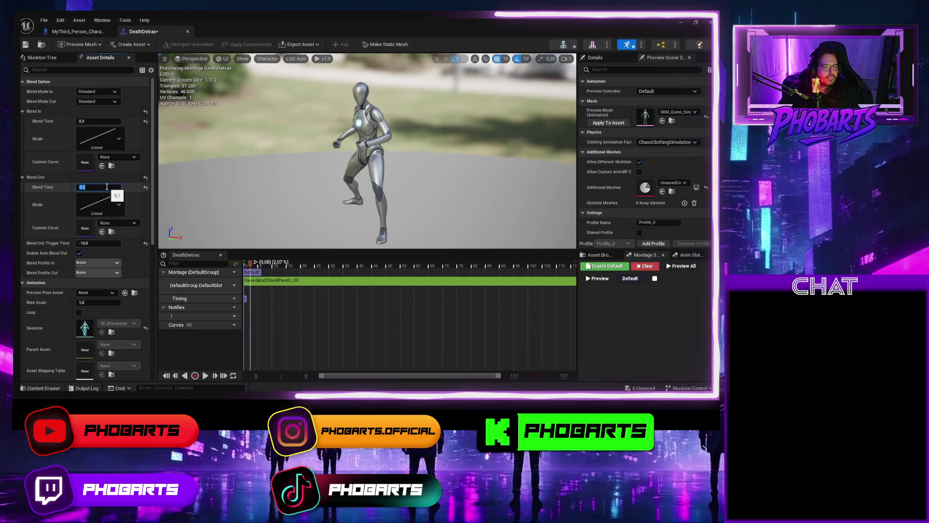
left_click(107, 187)
type("0.00001")
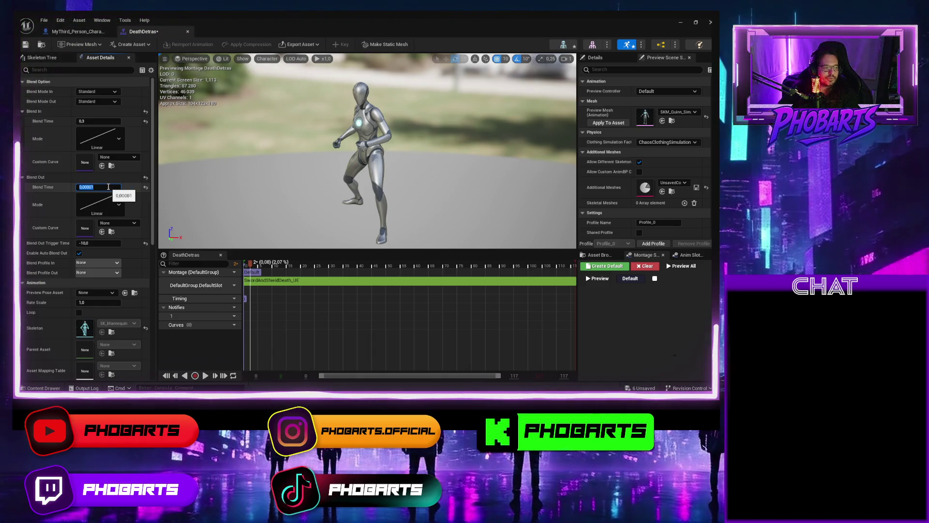
left_click(101, 242)
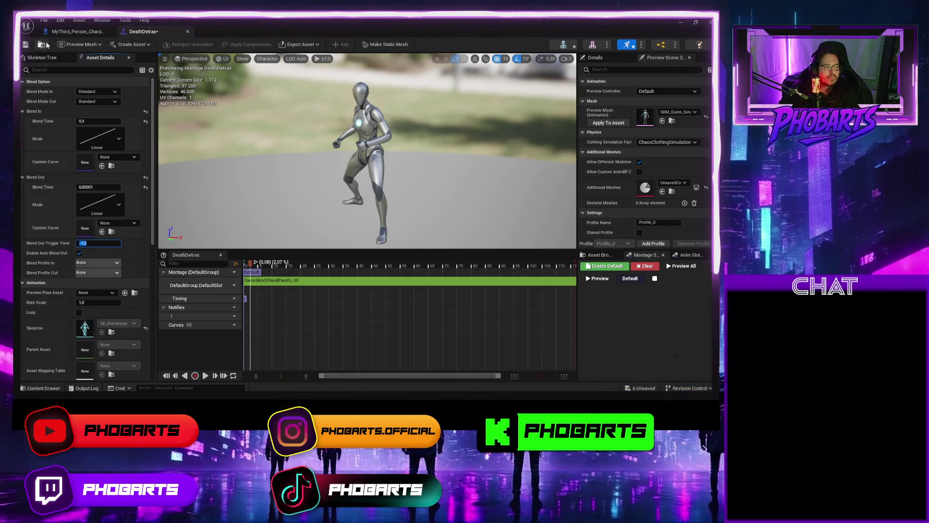
key("ctrl+s")
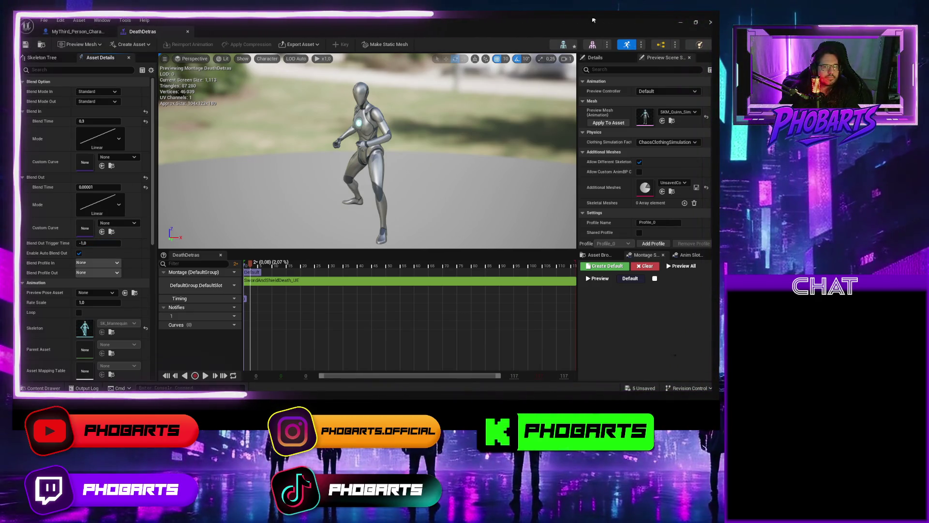
key("alt+Tab")
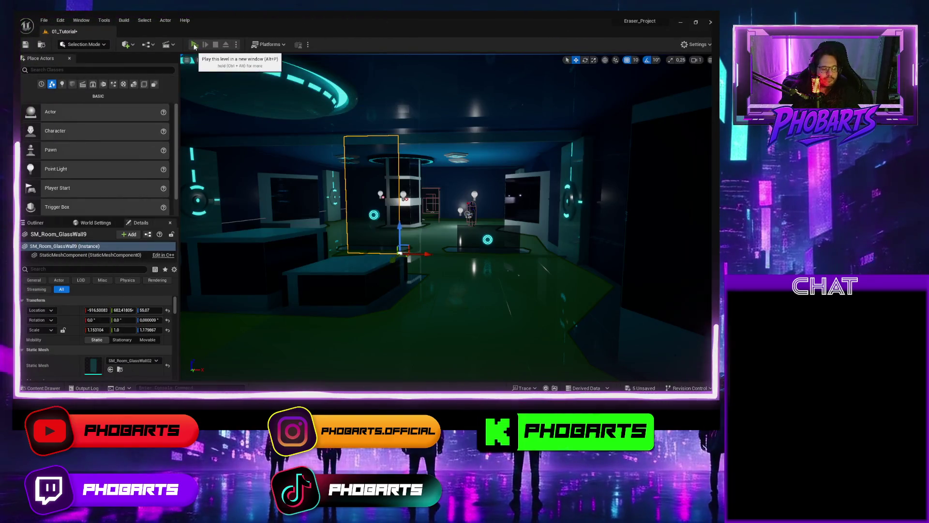
Play-test the new blend-out settings by running through the room, then return to DeathDetras
left_click(194, 45)
key("w")
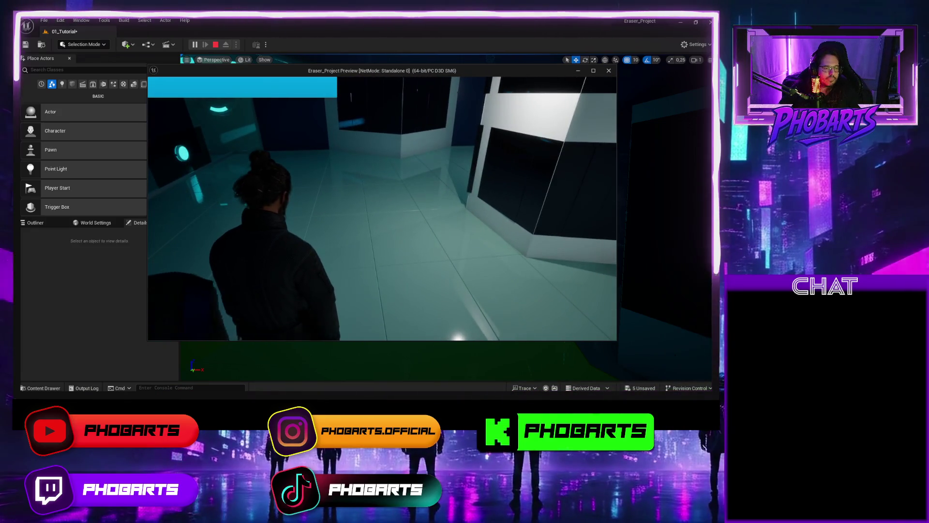
left_click(382, 208)
key("w")
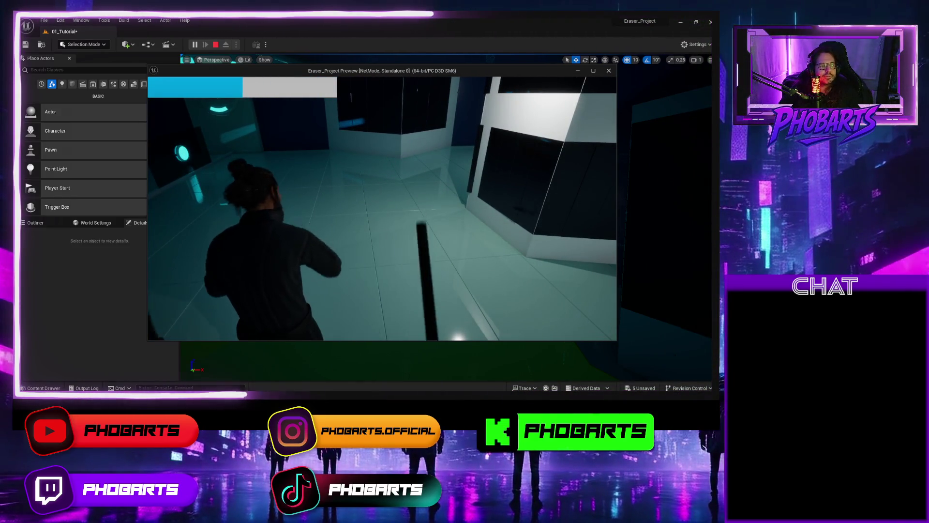
key("w")
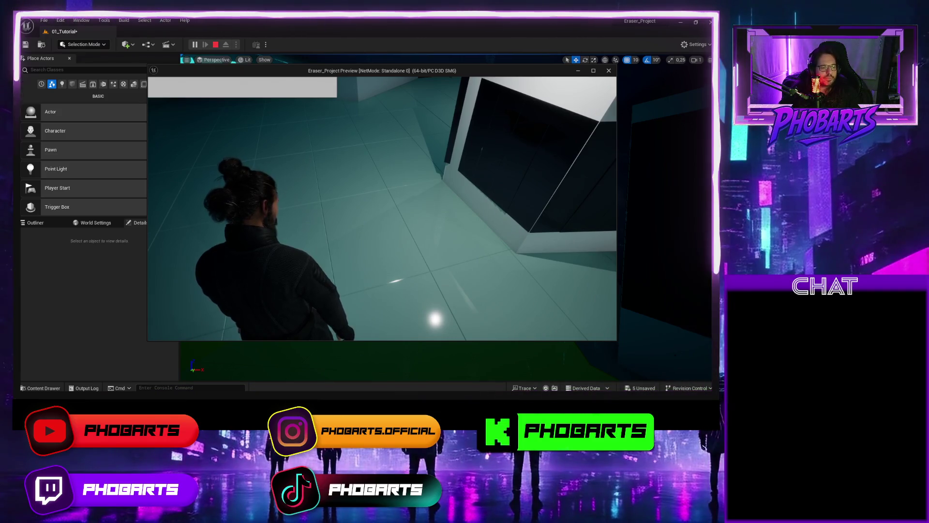
key("Escape")
key("alt+Tab")
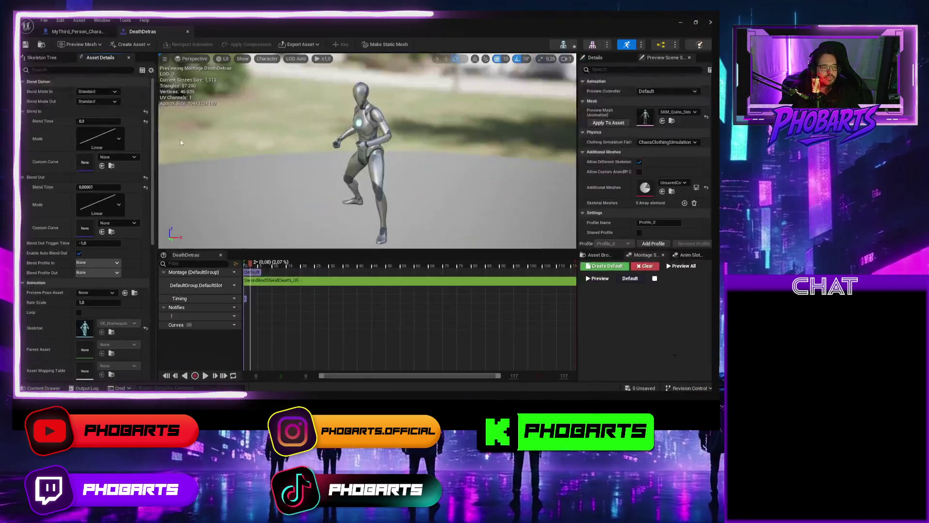
Replace Play Montage with Play Animation after Play Sound 2D in the death chain, and save
left_click(77, 31)
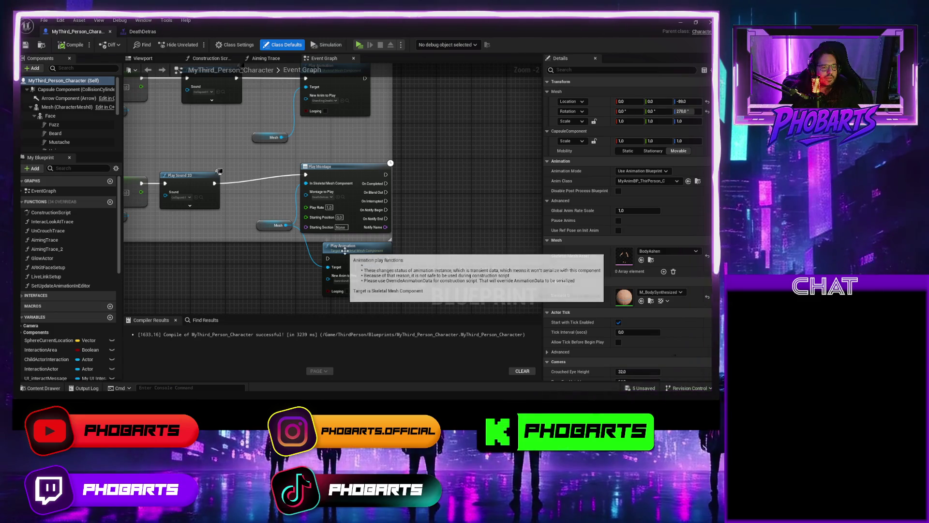
left_click(345, 168)
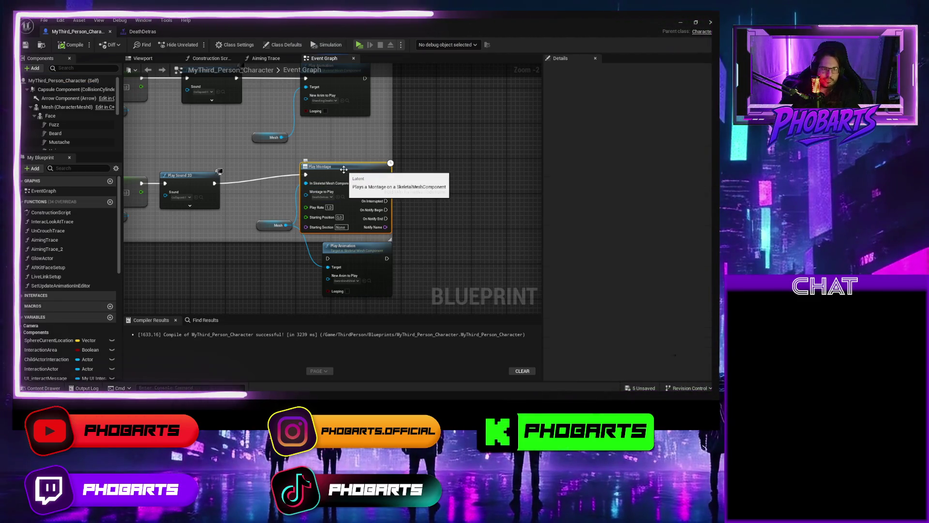
key("Delete")
left_click_drag(346, 246, 337, 171)
left_click_drag(214, 183, 301, 188)
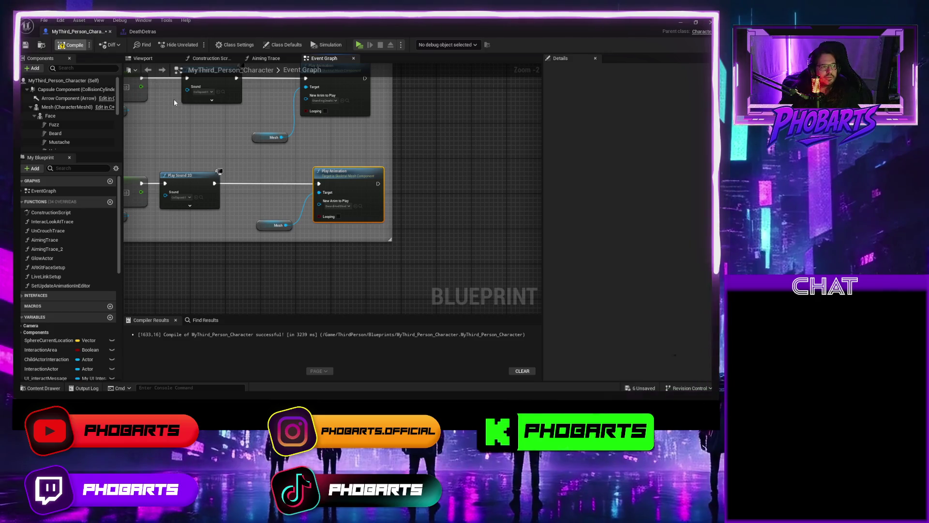
key("ctrl+s")
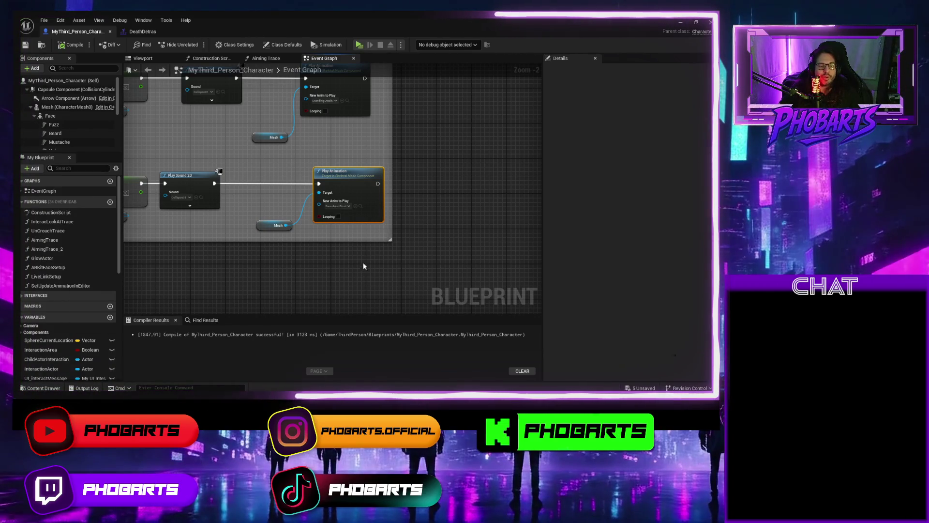
left_click(680, 23)
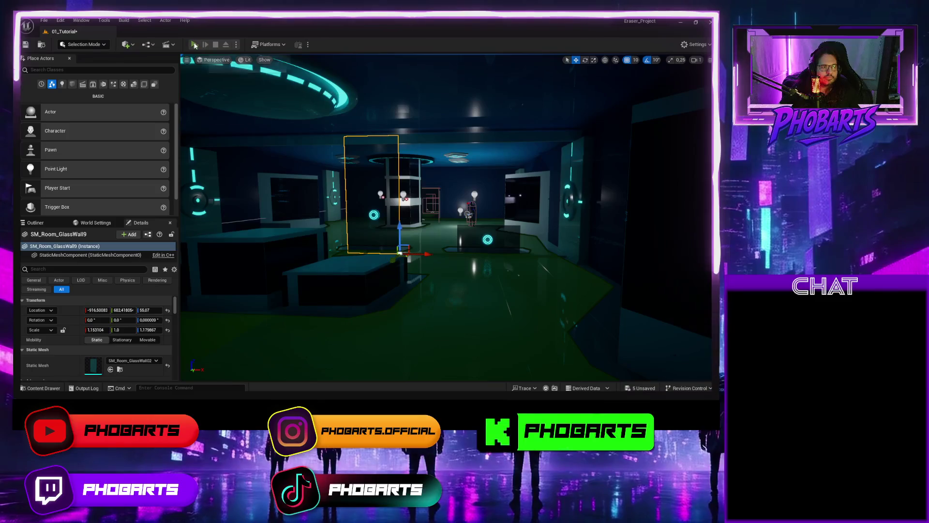
key("alt+p")
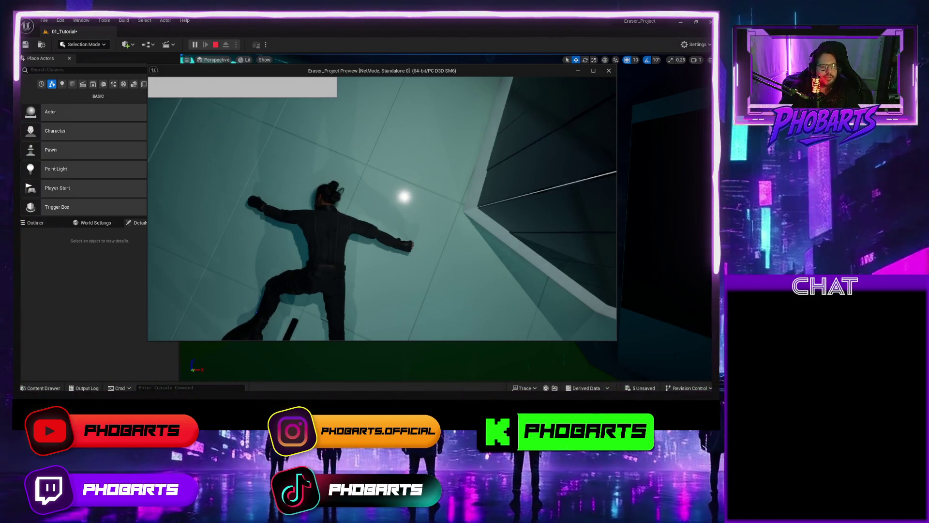
key("Escape")
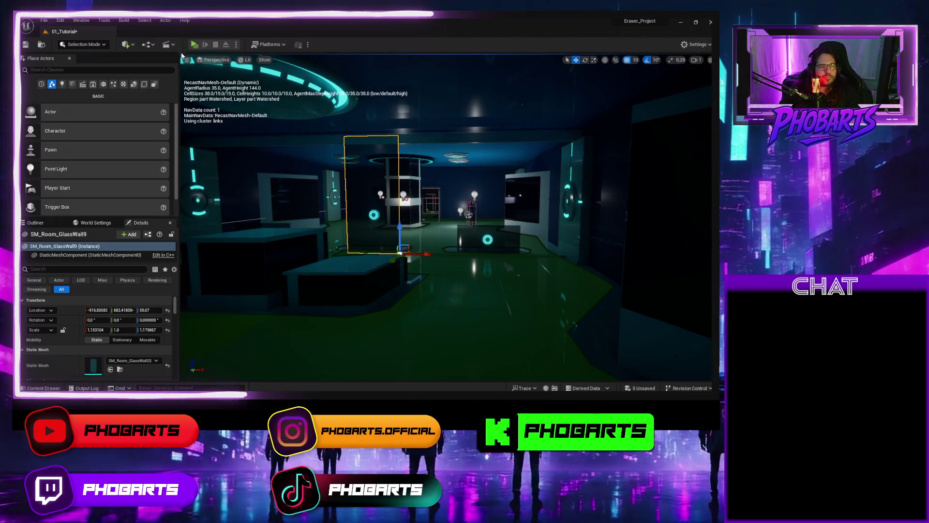
left_click(194, 44)
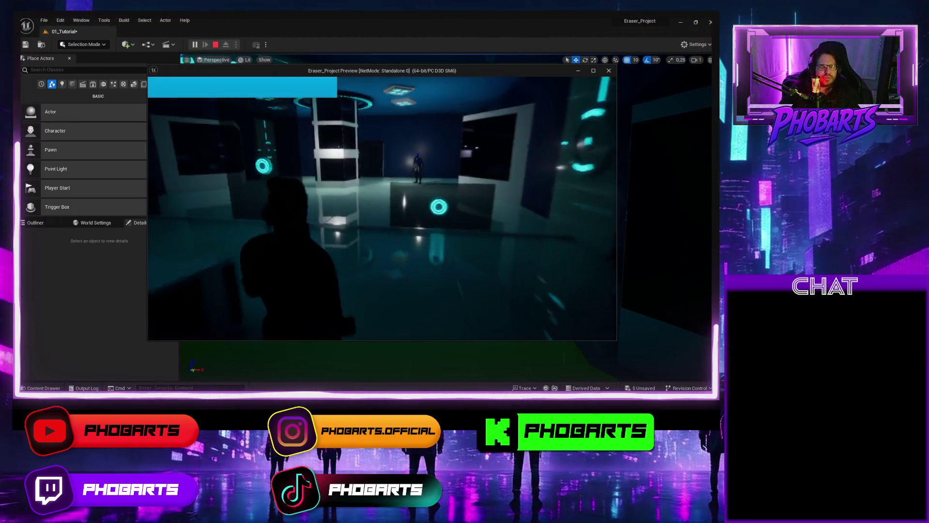
key("w")
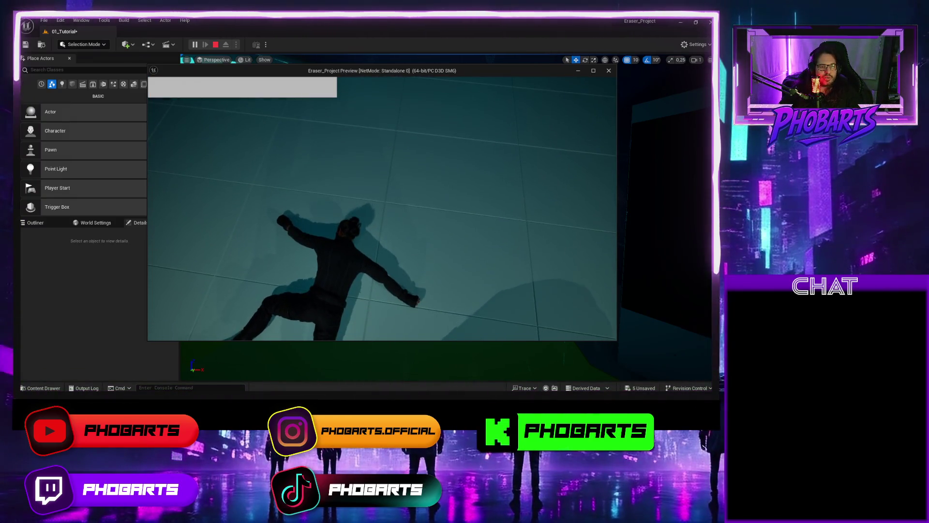
key("Escape")
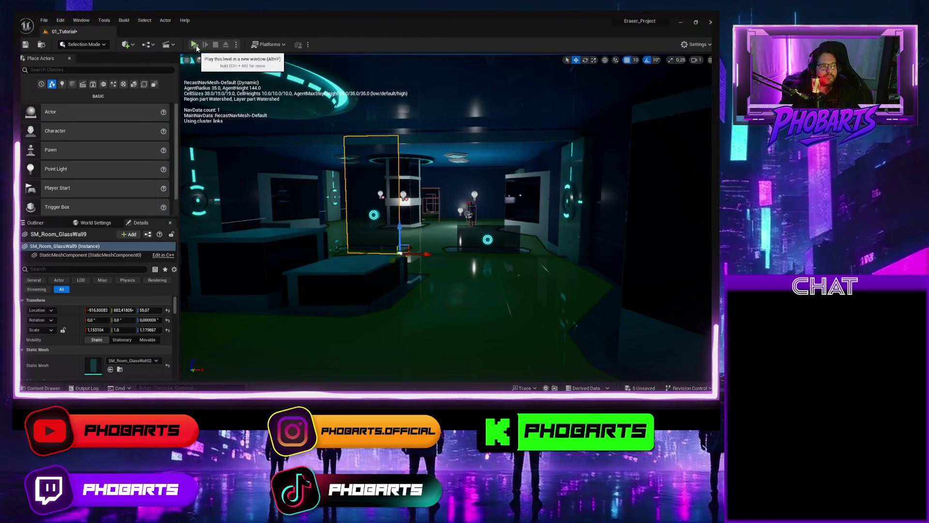
Uncheck EnableRootMotion on the SwordAndShieldDeath_UE animation and save it
key("alt+Tab")
key("ctrl+space")
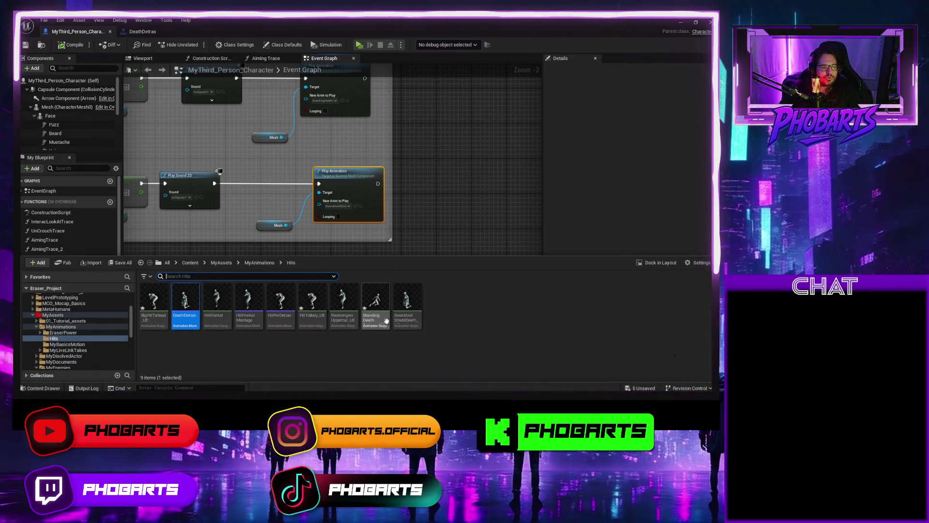
double_click(411, 303)
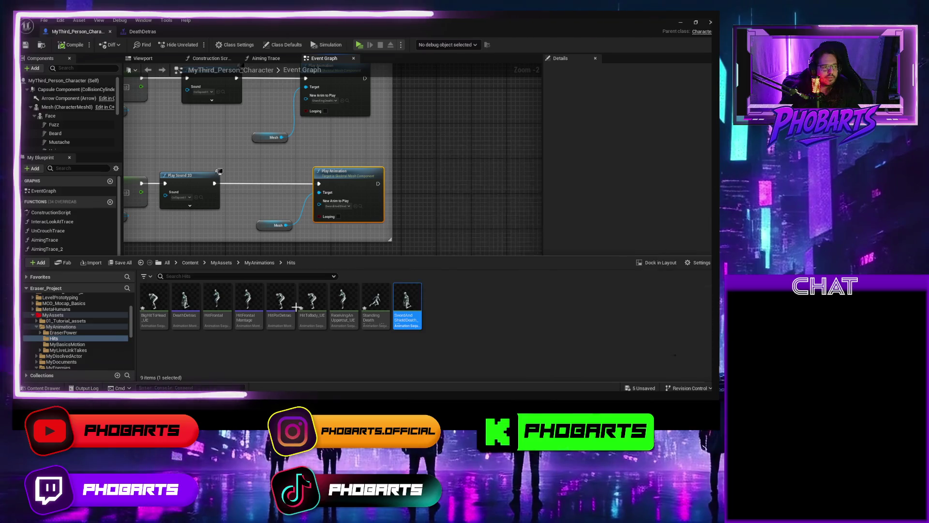
scroll(92, 232, "down", 6)
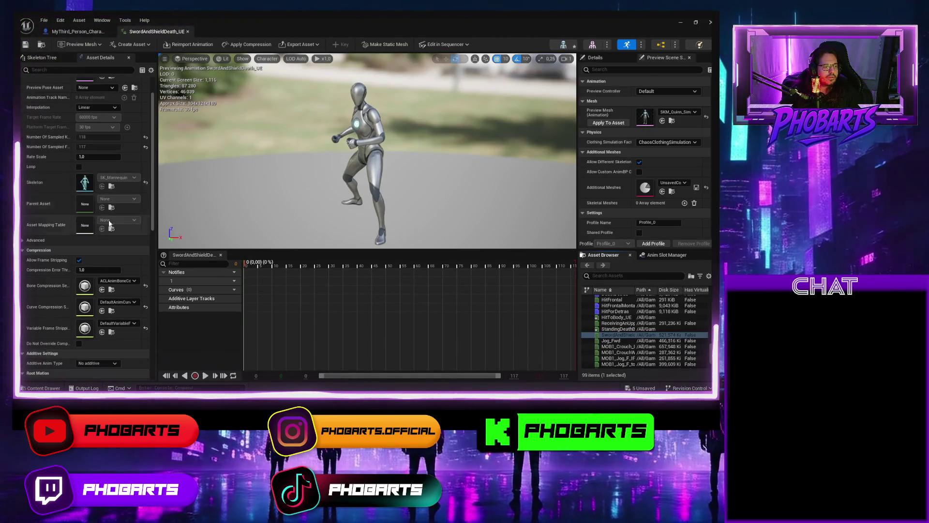
left_click(79, 254)
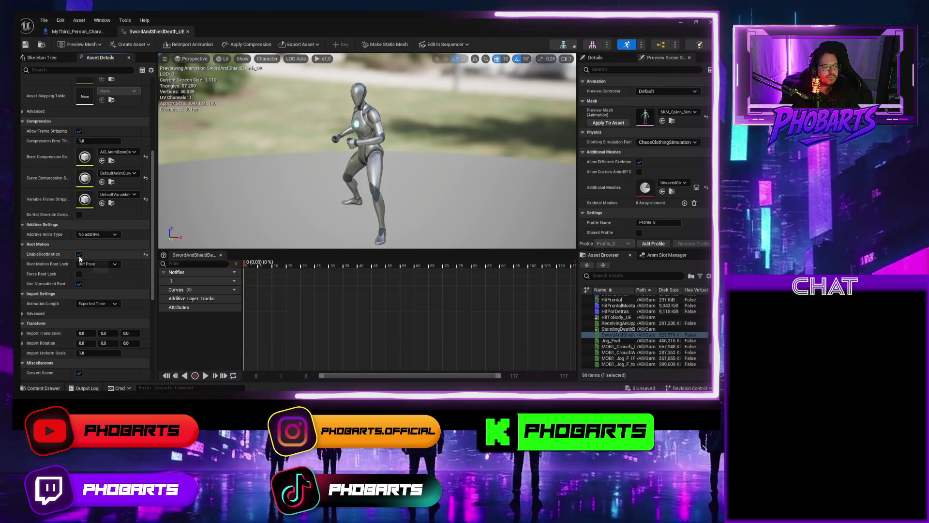
key("ctrl+s")
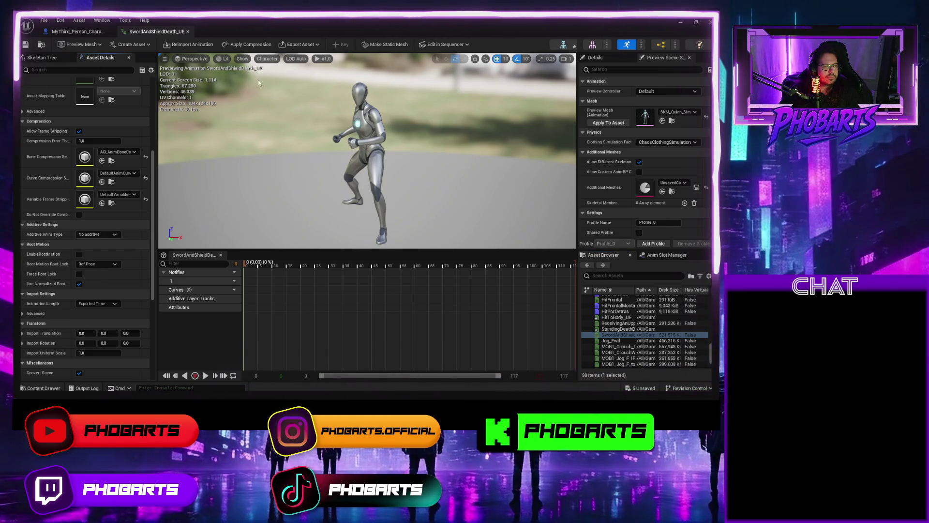
left_click(684, 23)
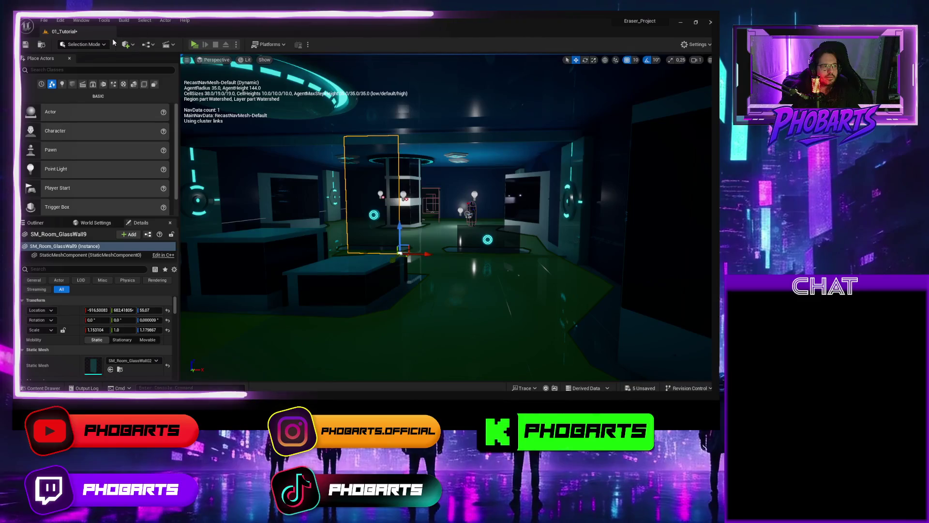
Play-test the death twice with root motion off, then zoom the viewport toward the character
left_click(194, 45)
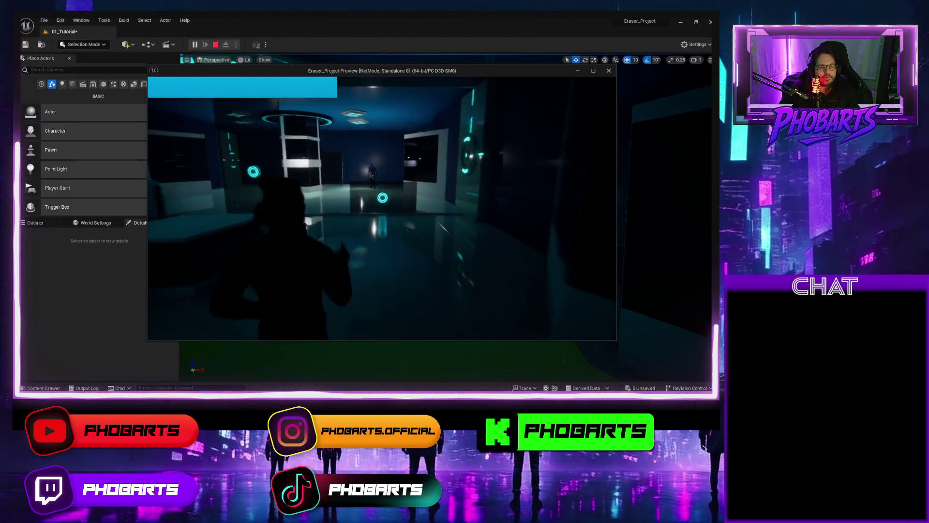
key("w")
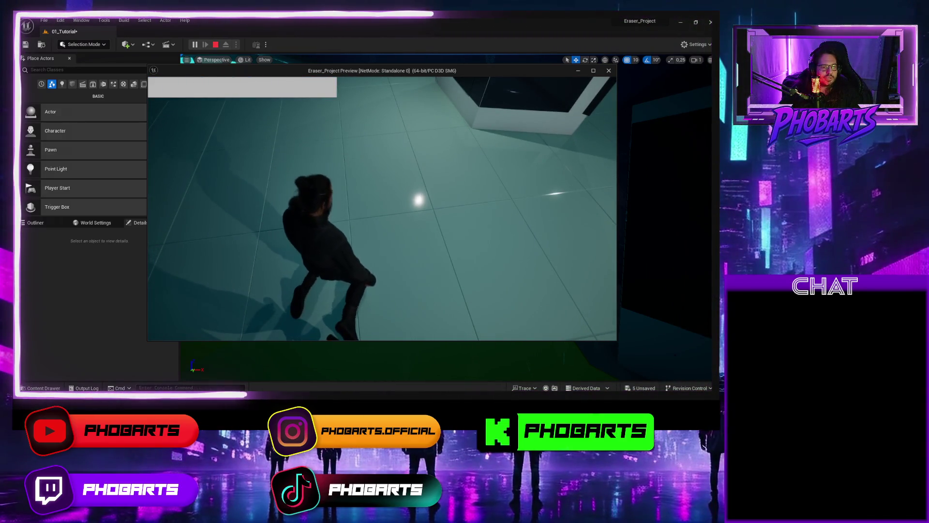
key("Escape")
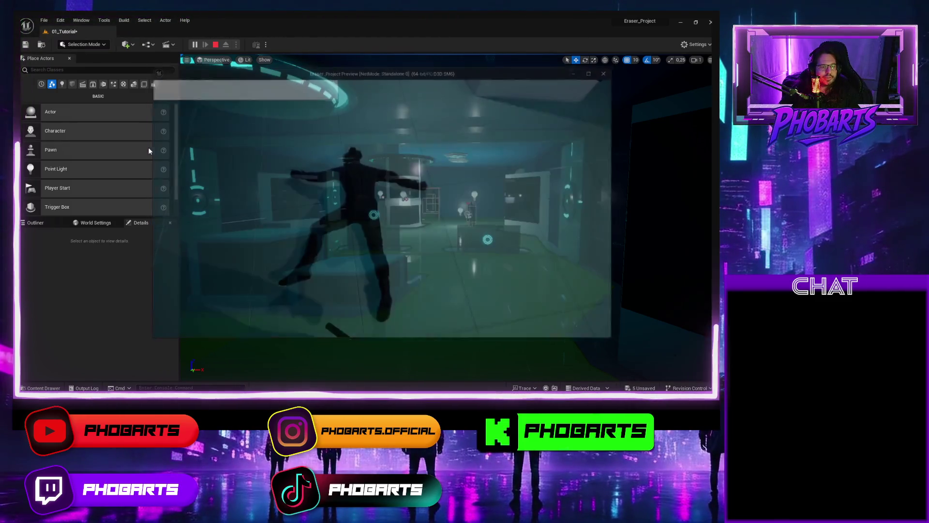
left_click(194, 44)
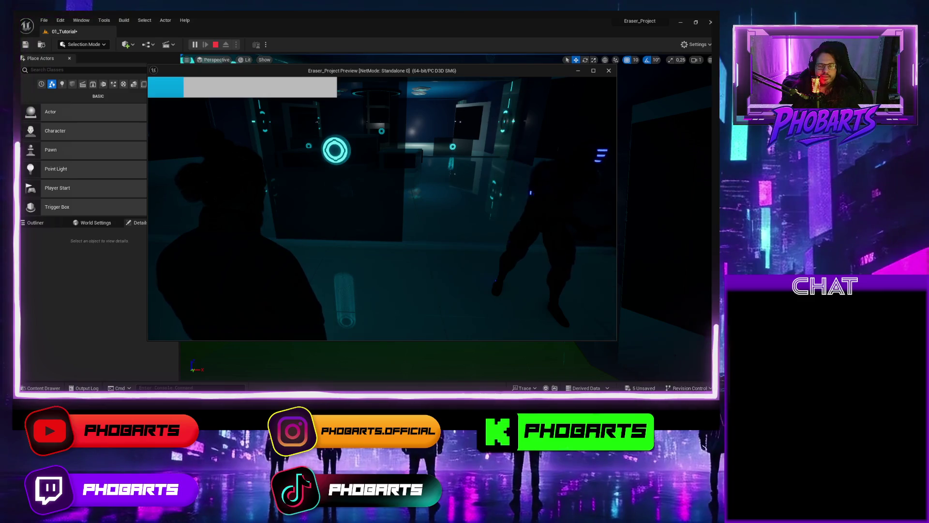
key("Escape")
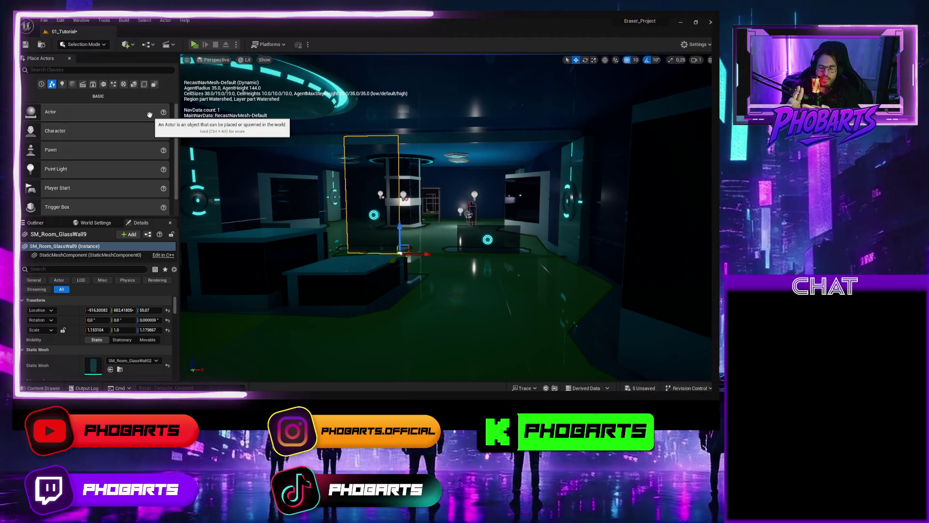
scroll(445, 218, "up", 5)
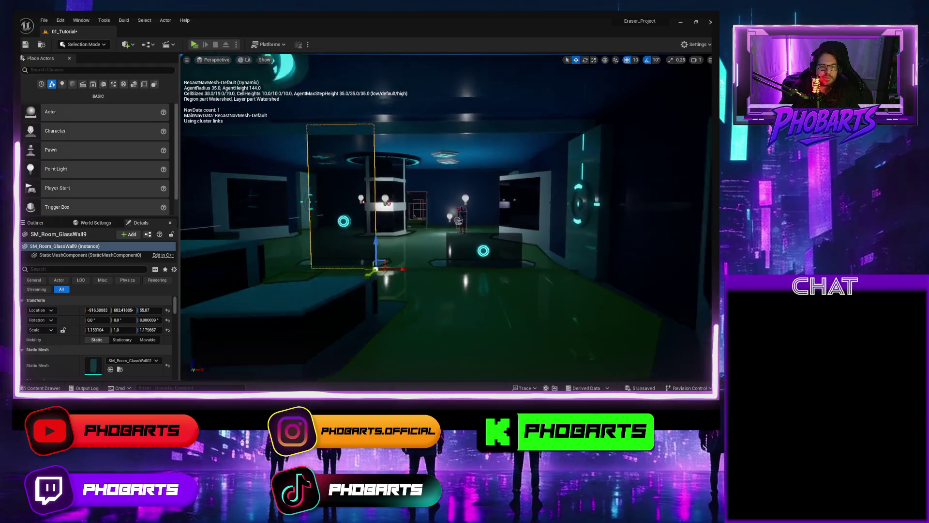
scroll(367, 175, "up", 8)
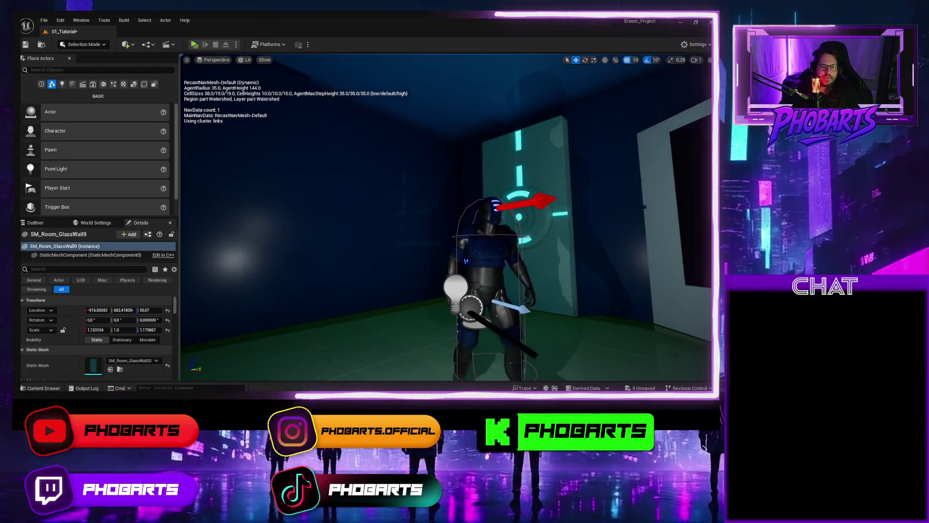